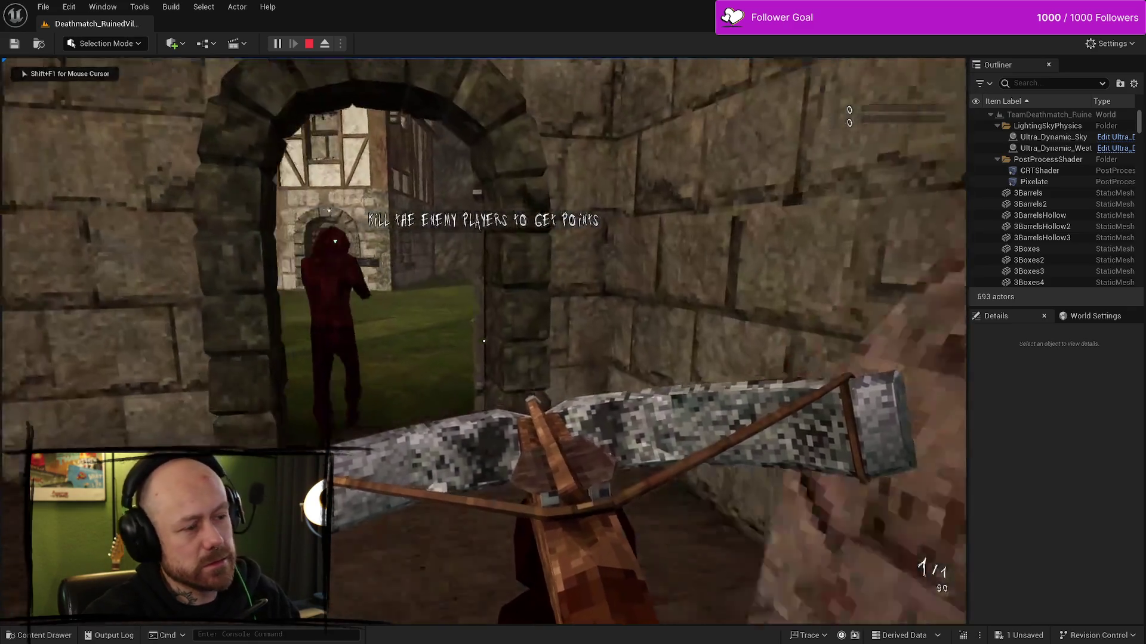
- Fire the crossbow, stop the Ruined Village play-test and review the Message Log errors
click(483, 340)
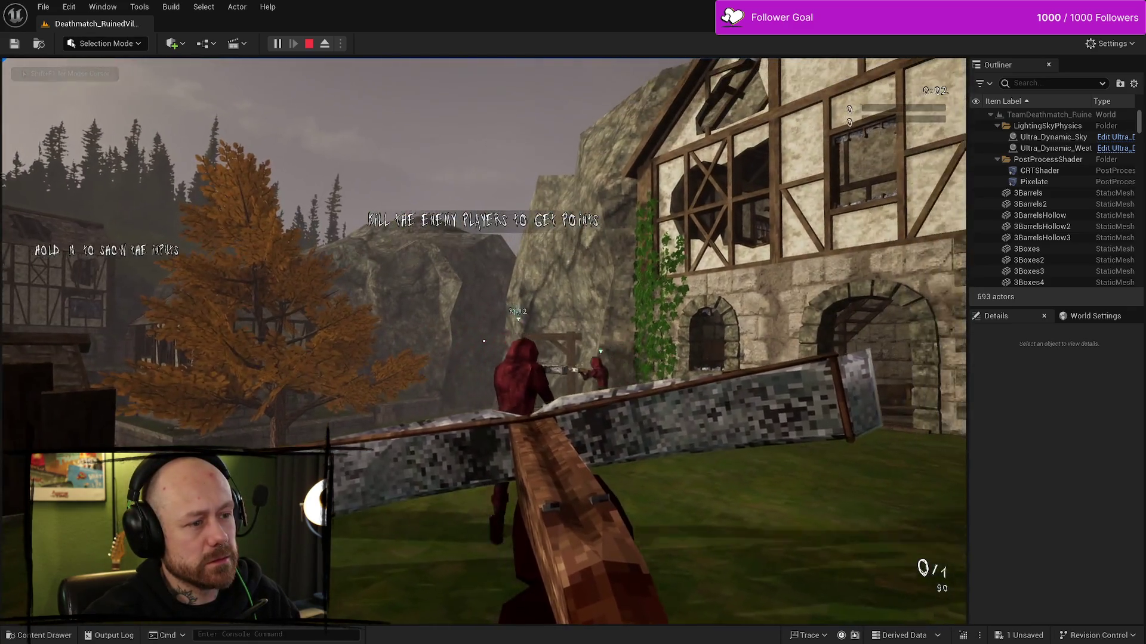
key(Escape)
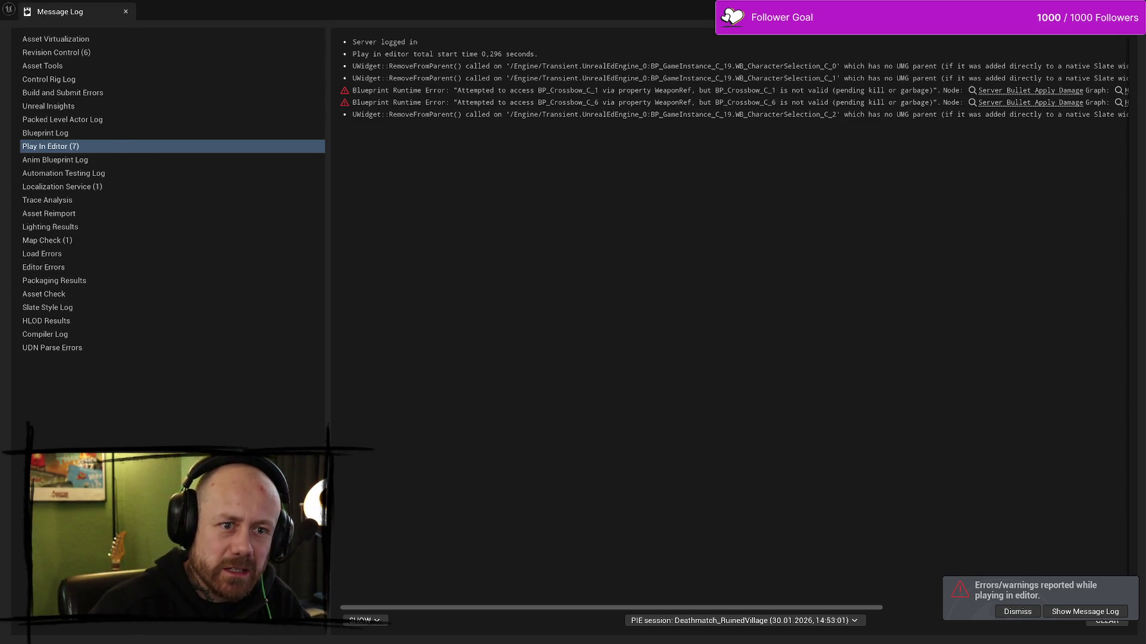
key(alt+Tab)
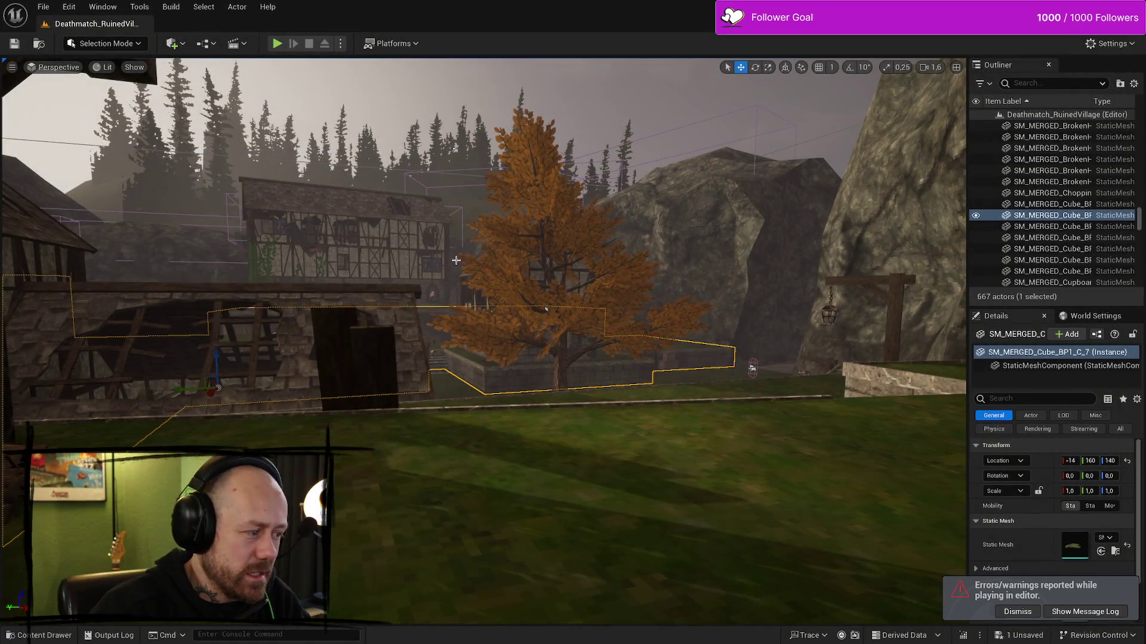
- Play the level again, deploy, then quit the match to the Bloodspill main menu
click(277, 43)
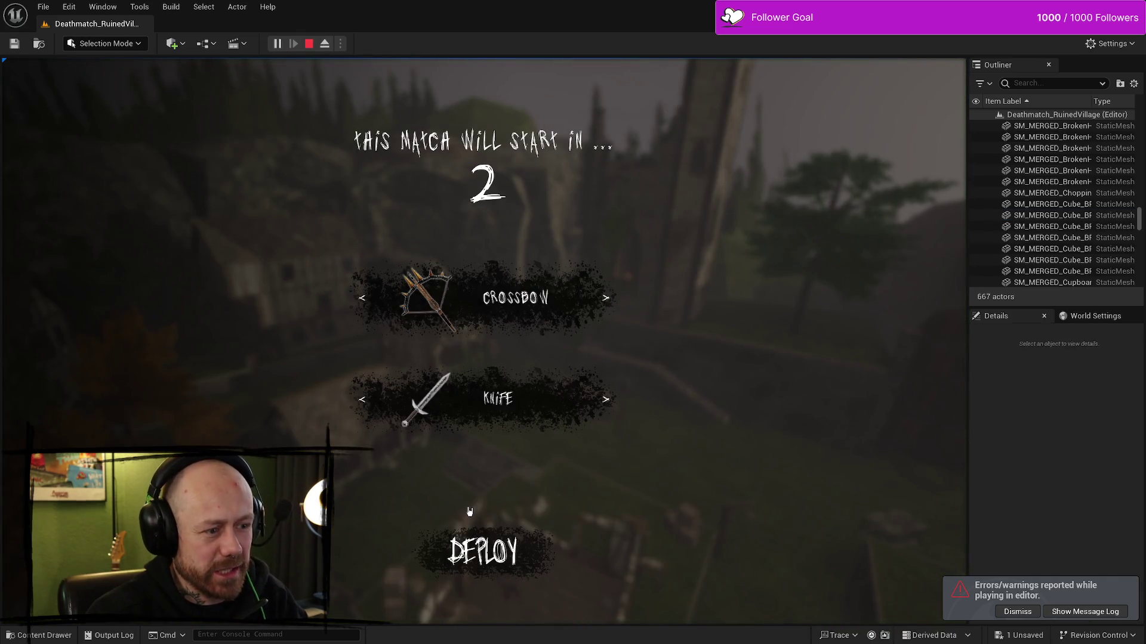
click(477, 547)
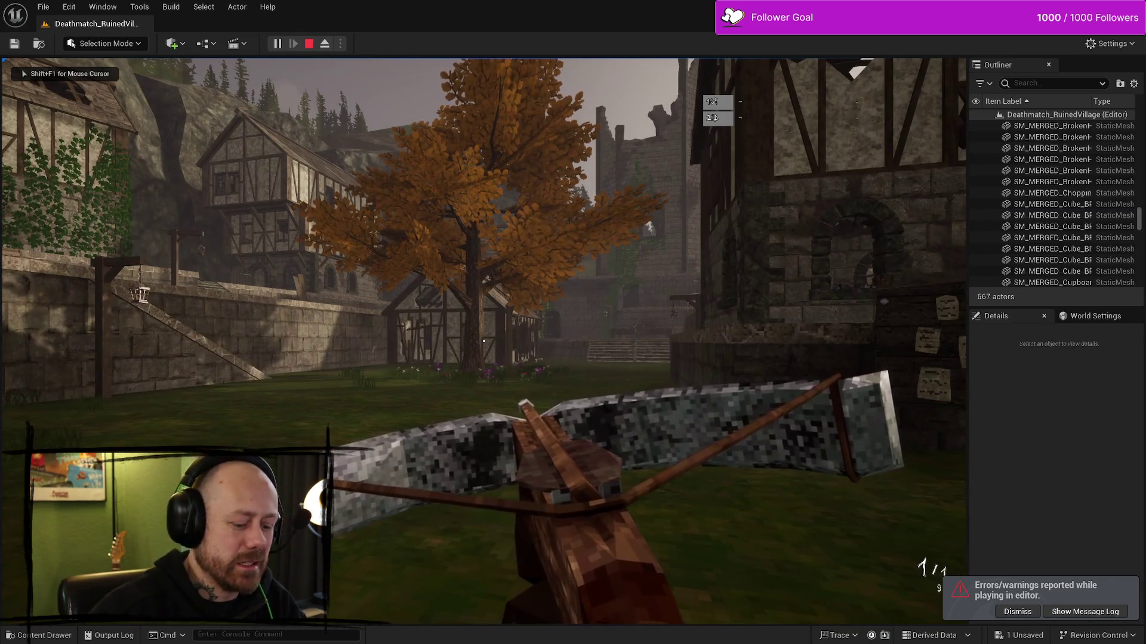
key(Escape)
click(213, 314)
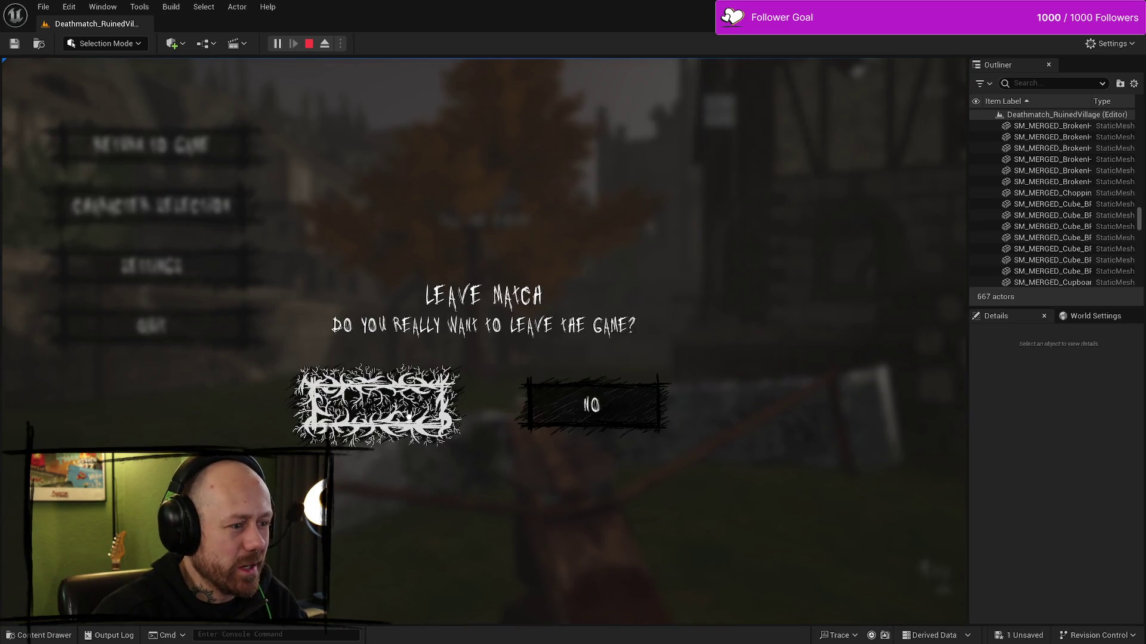
click(409, 416)
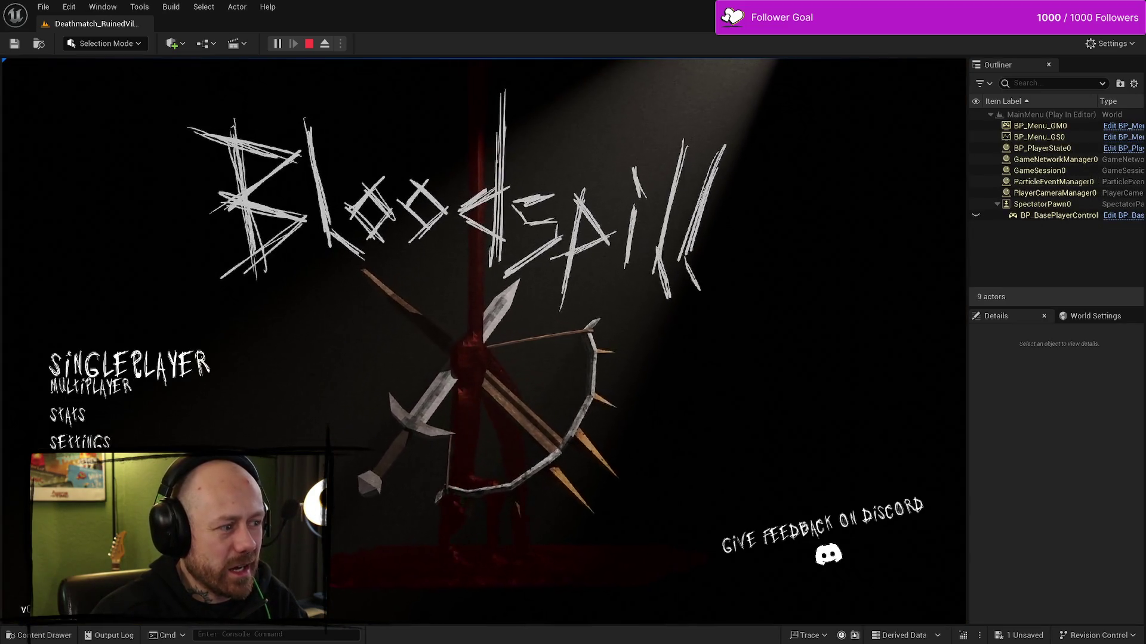
- Start a singleplayer Team Deathmatch with 0 Team A bots, 1 Team B bot, 4 points to win, and deploy
click(128, 364)
click(751, 251)
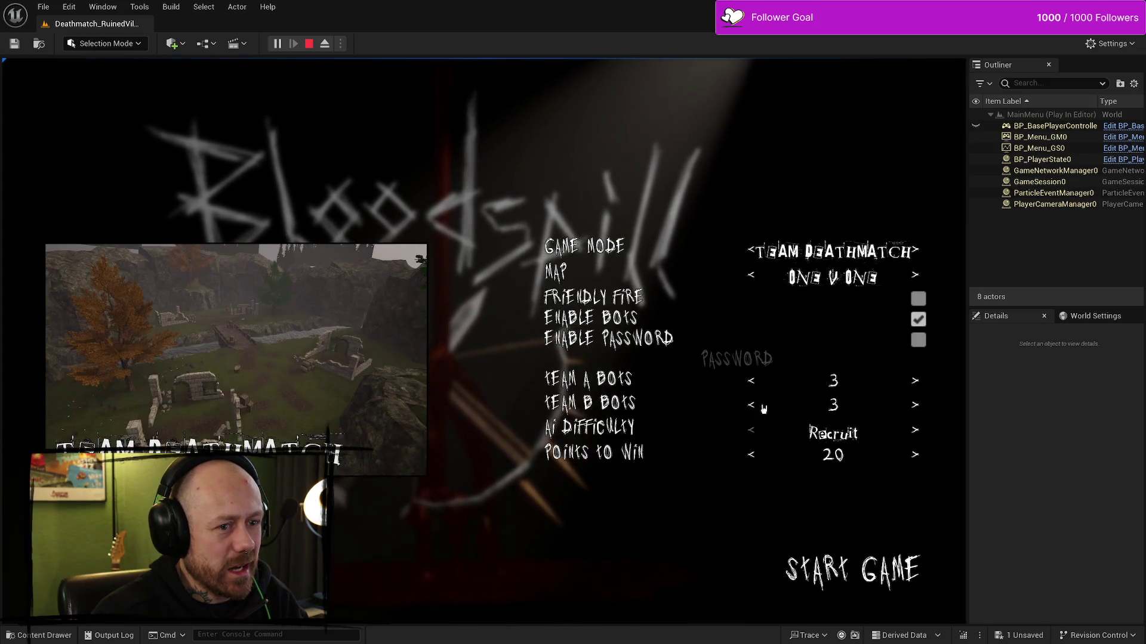
click(750, 455)
click(750, 454)
click(750, 455)
click(751, 381)
click(750, 381)
click(751, 381)
click(751, 404)
click(751, 404)
click(754, 456)
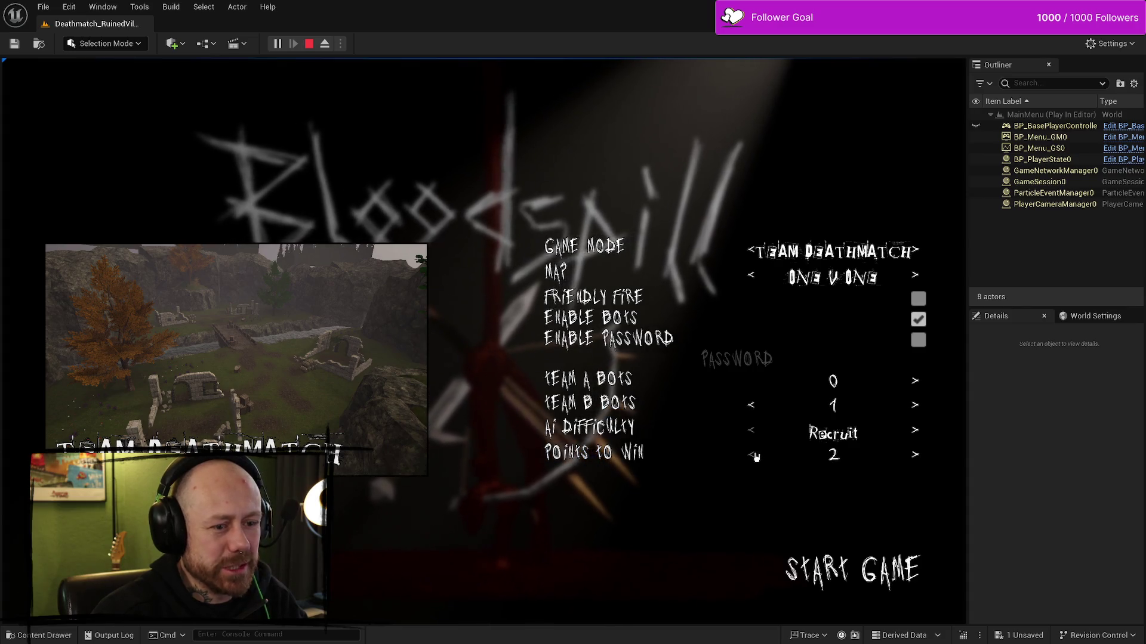
click(916, 454)
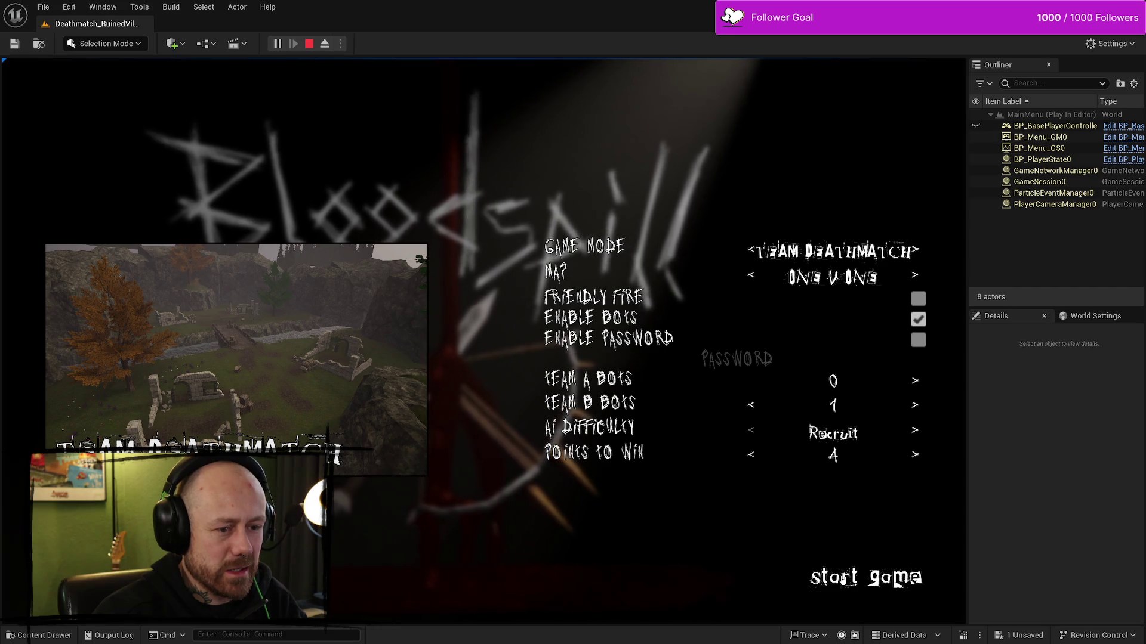
click(844, 579)
click(486, 554)
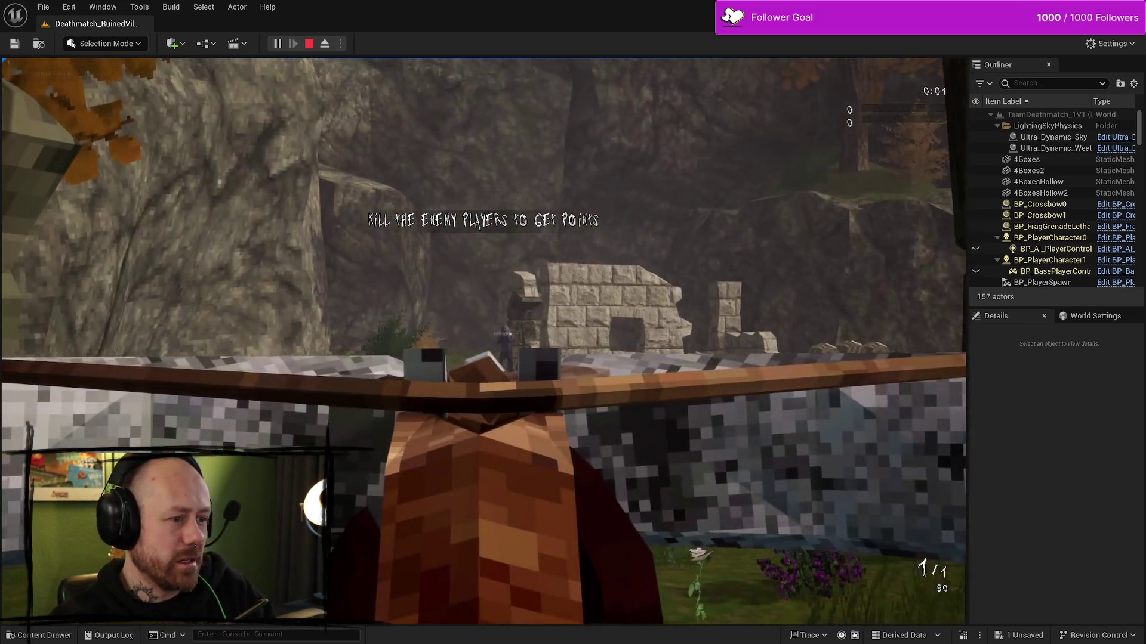
- Kill two bots with the crossbow for a 2–0 scoreboard, then stop Play In Editor
click(484, 341)
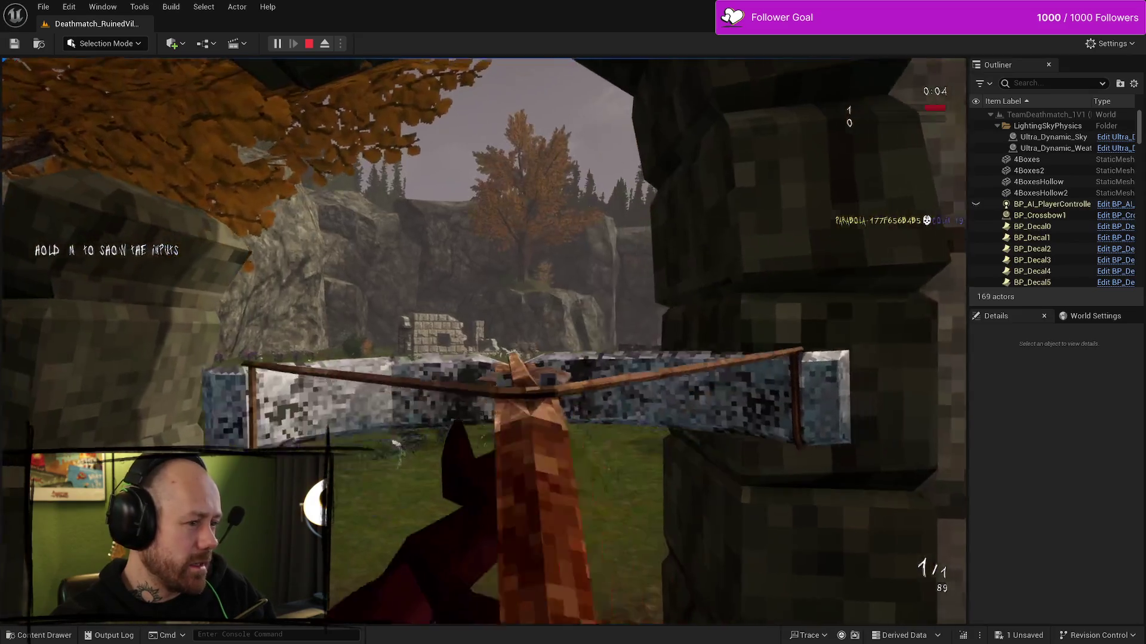
key(Tab)
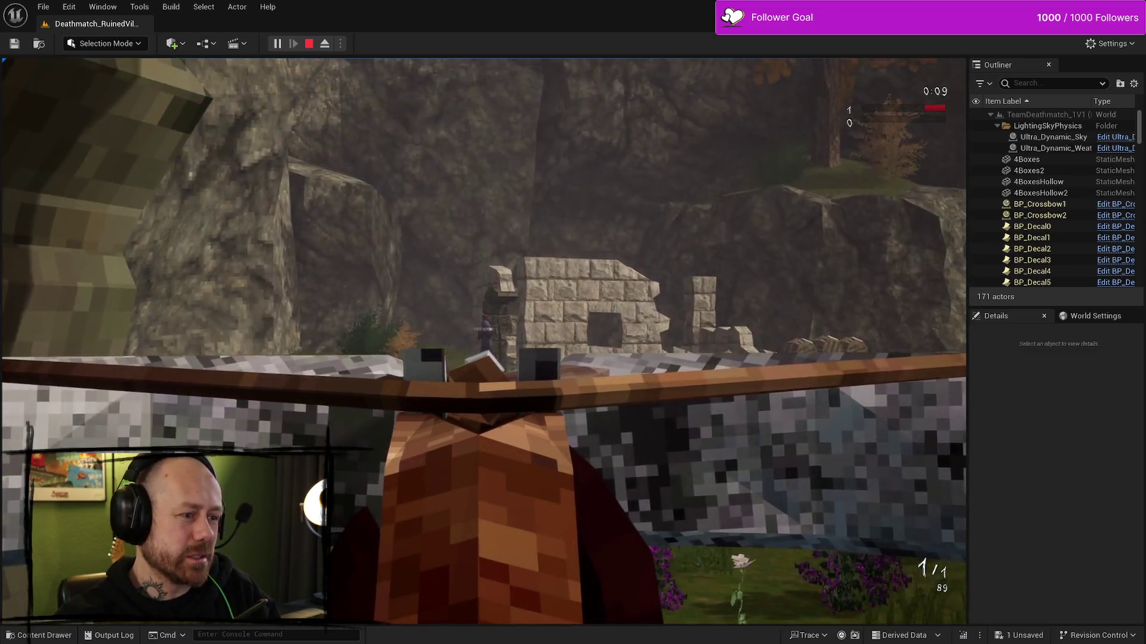
click(484, 341)
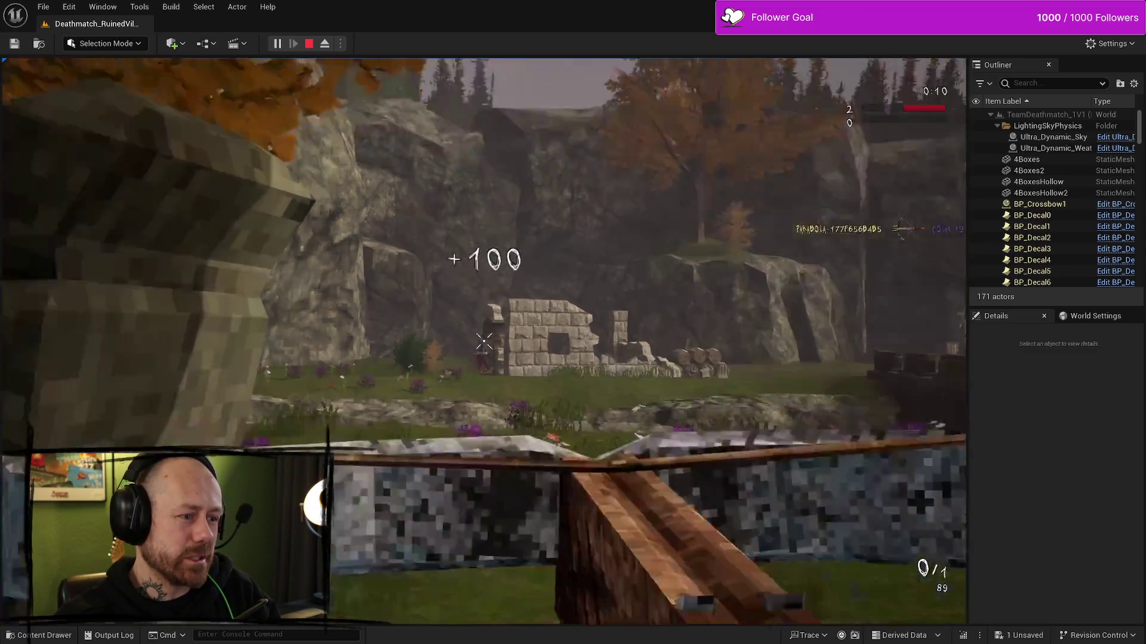
key(Tab)
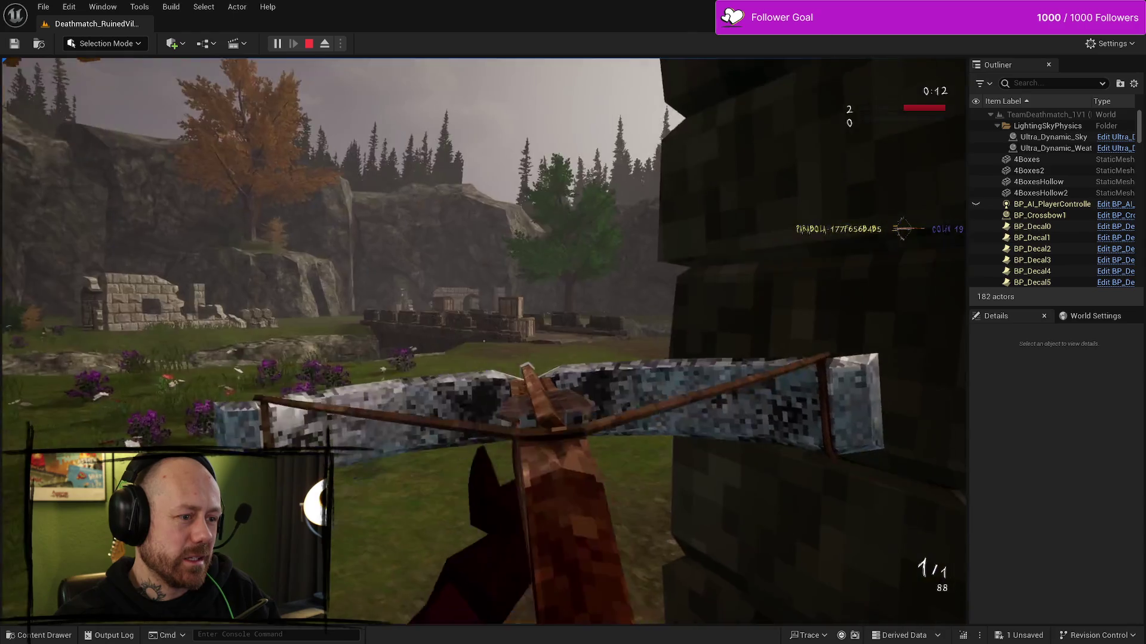
key(Escape)
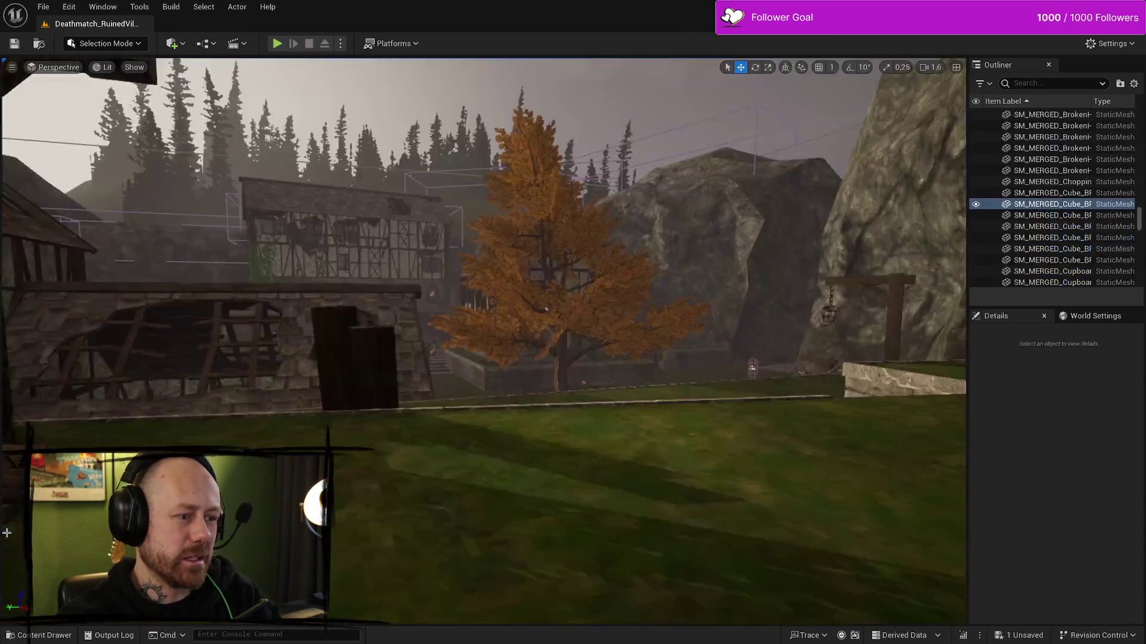
- Restart play with Alt+P, deploy, then quit the match back to the main menu
key(alt+p)
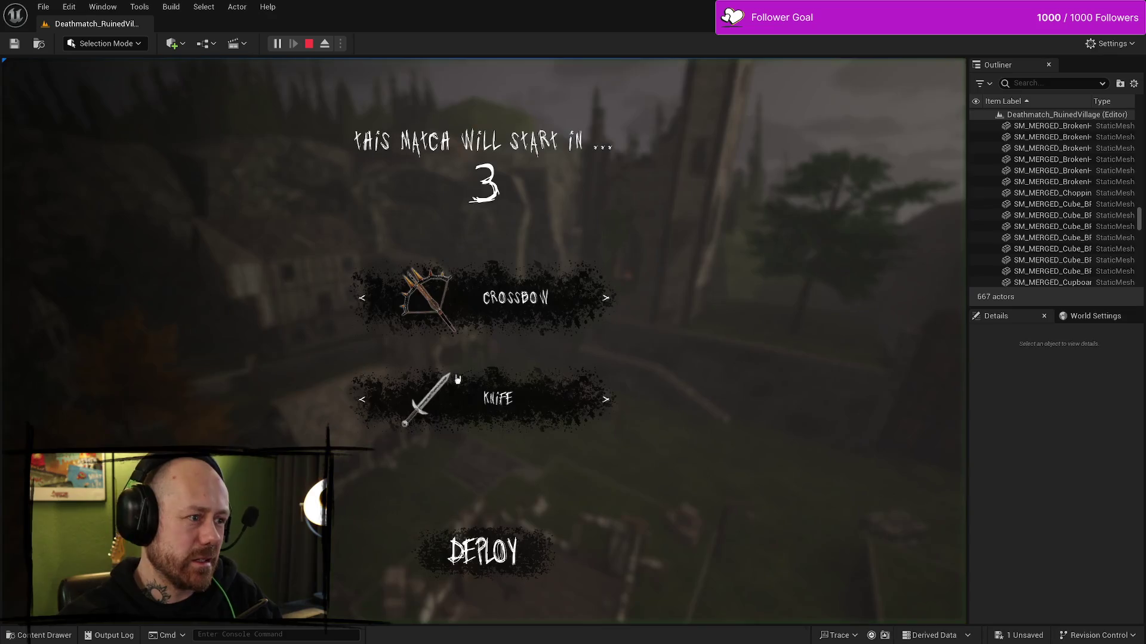
click(466, 558)
key(Escape)
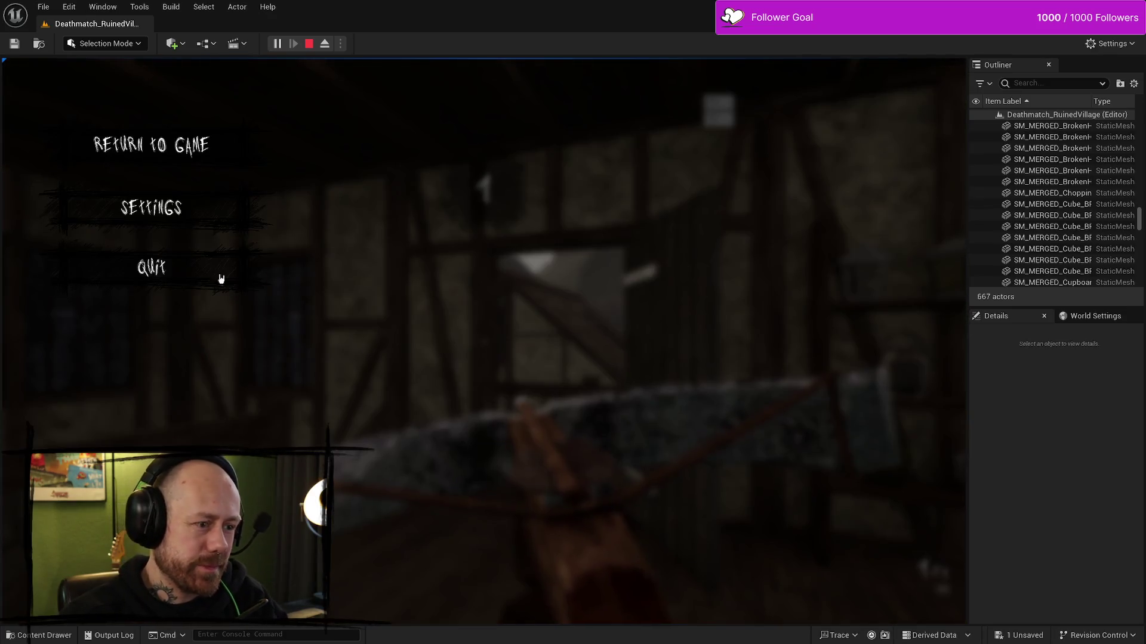
click(175, 266)
click(376, 401)
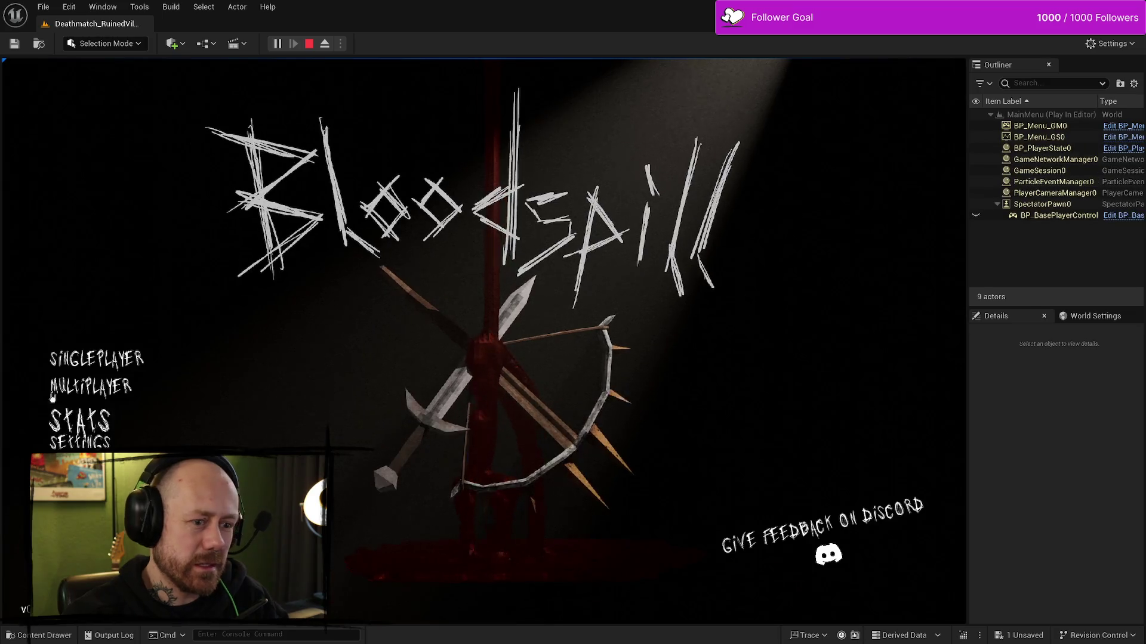
- Start a singleplayer Team Deathmatch with 0 vs 1 bots and 2 points to win
click(123, 367)
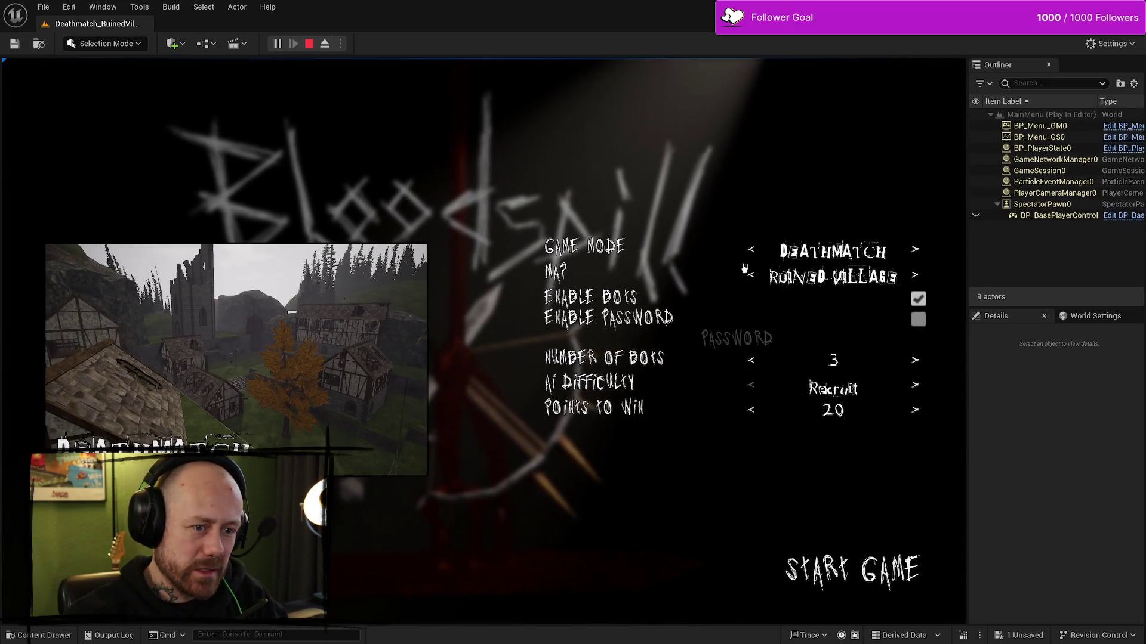
click(753, 251)
click(752, 405)
click(752, 405)
click(752, 404)
click(752, 381)
click(752, 381)
click(752, 381)
click(913, 405)
click(751, 455)
click(751, 455)
click(751, 455)
click(750, 454)
click(750, 455)
click(751, 455)
click(750, 454)
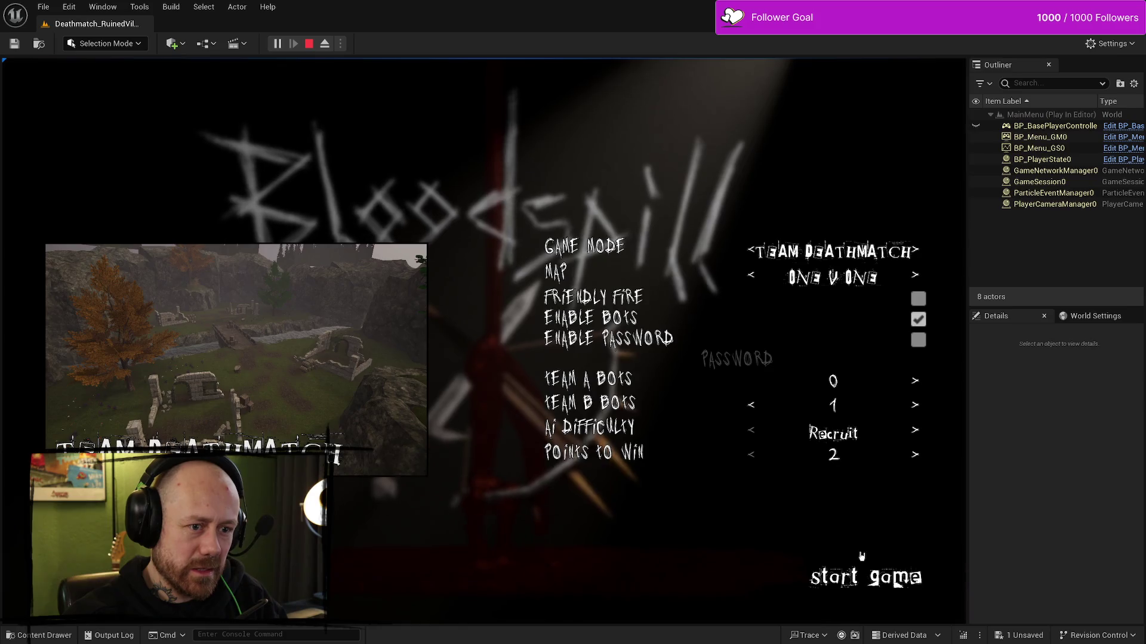
click(861, 558)
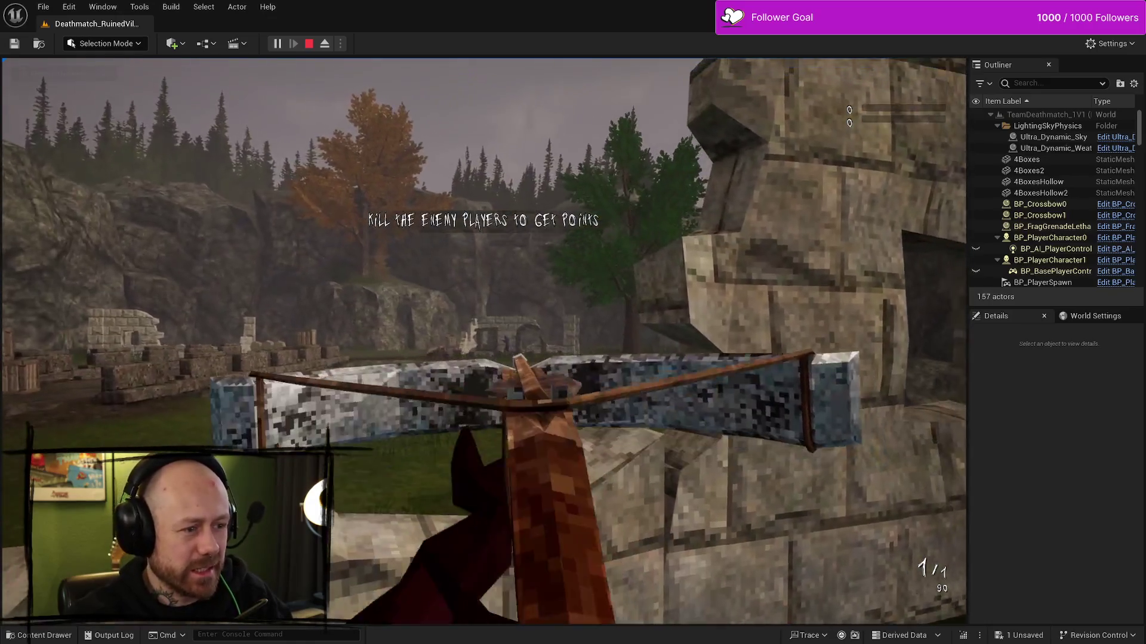
- Shoot the enemy bot with the crossbow until the match ends 2–0
click(484, 340)
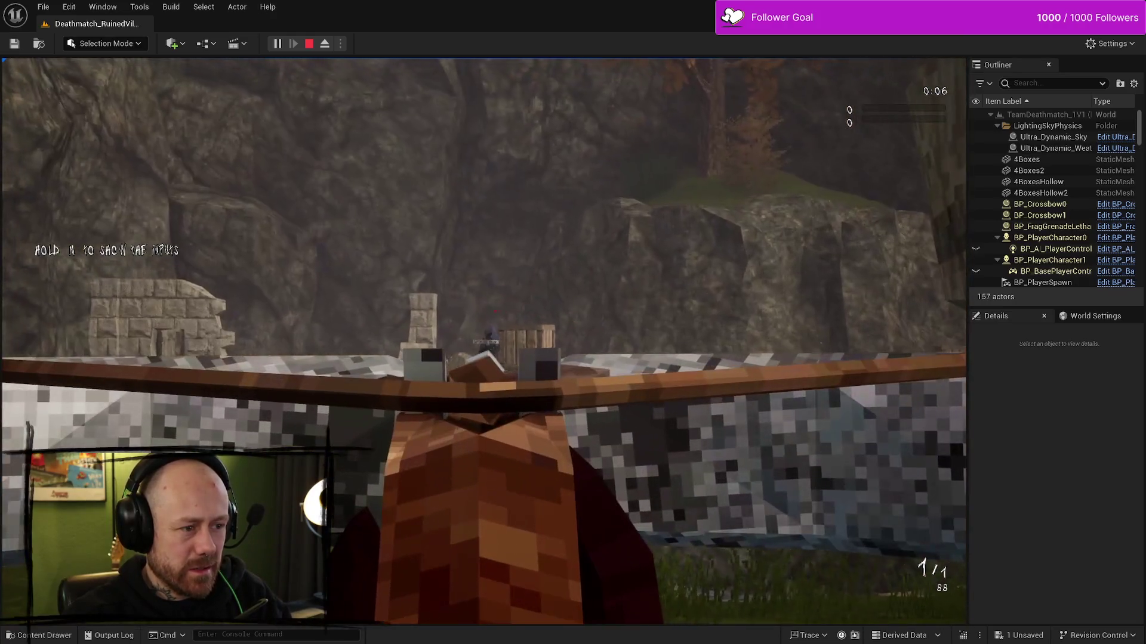
click(484, 341)
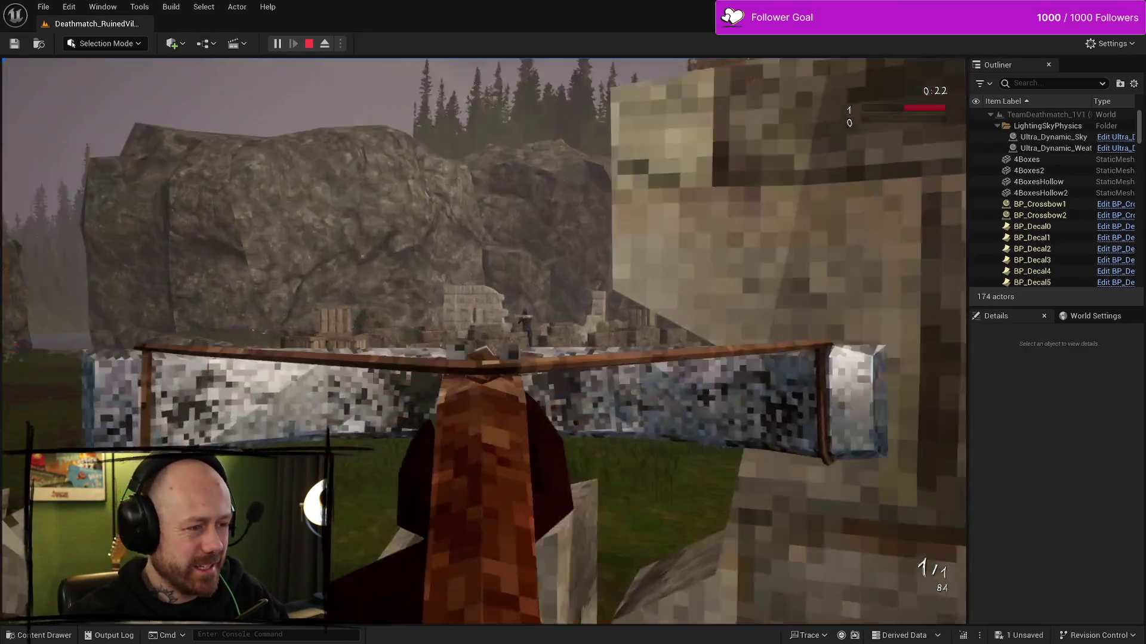
click(483, 352)
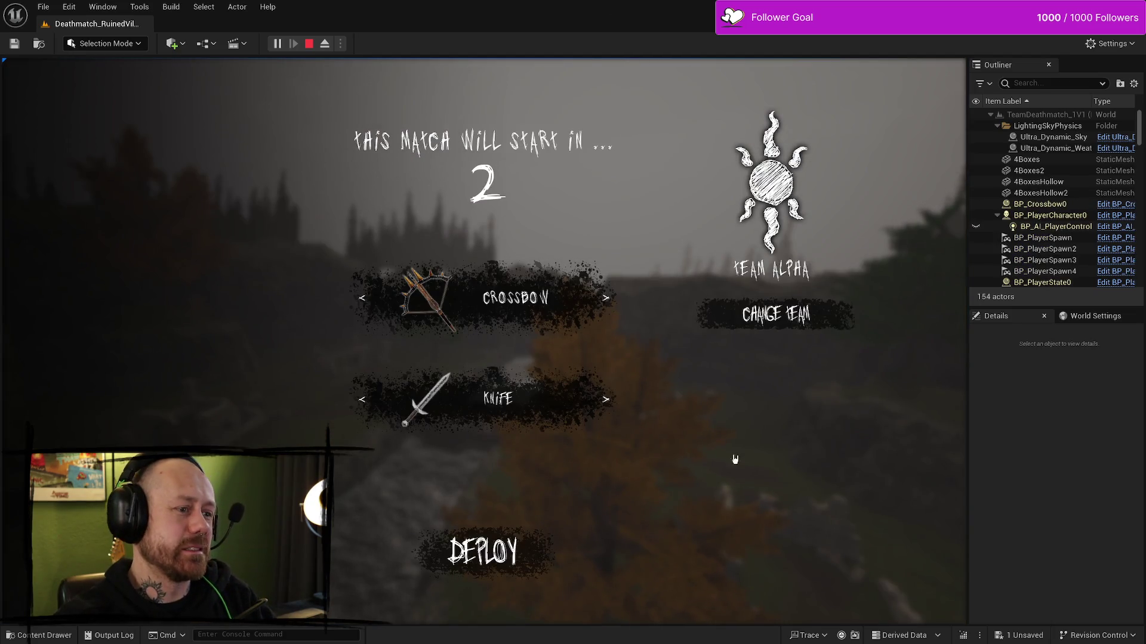
- Deploy into the next round, then stop Play In Editor to return to the Ruined Village viewport
click(484, 552)
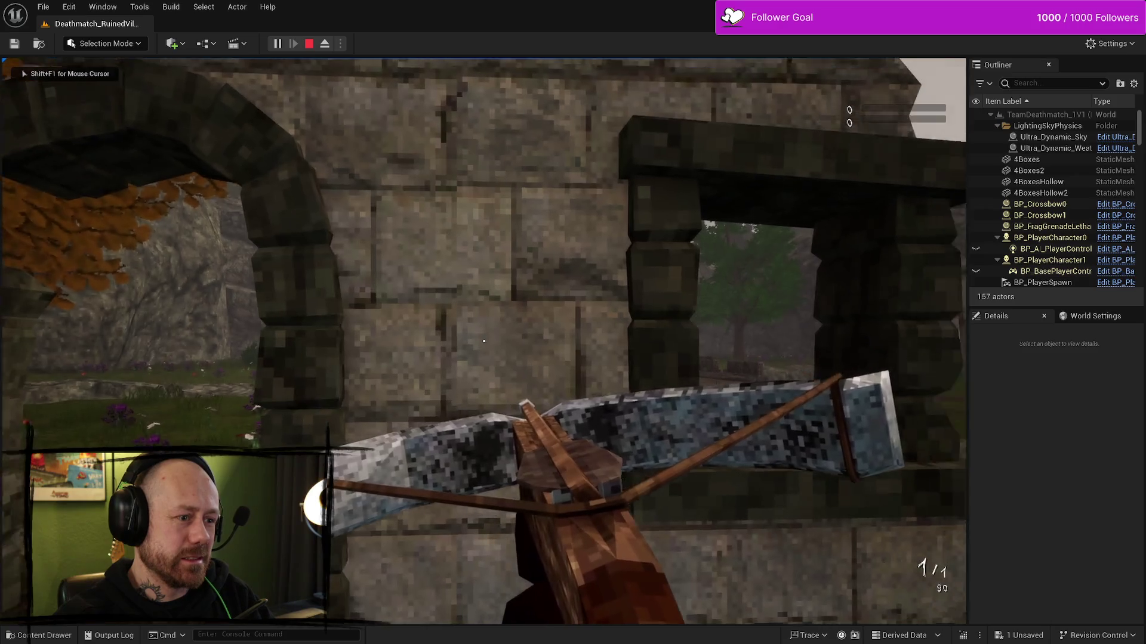
key(Escape)
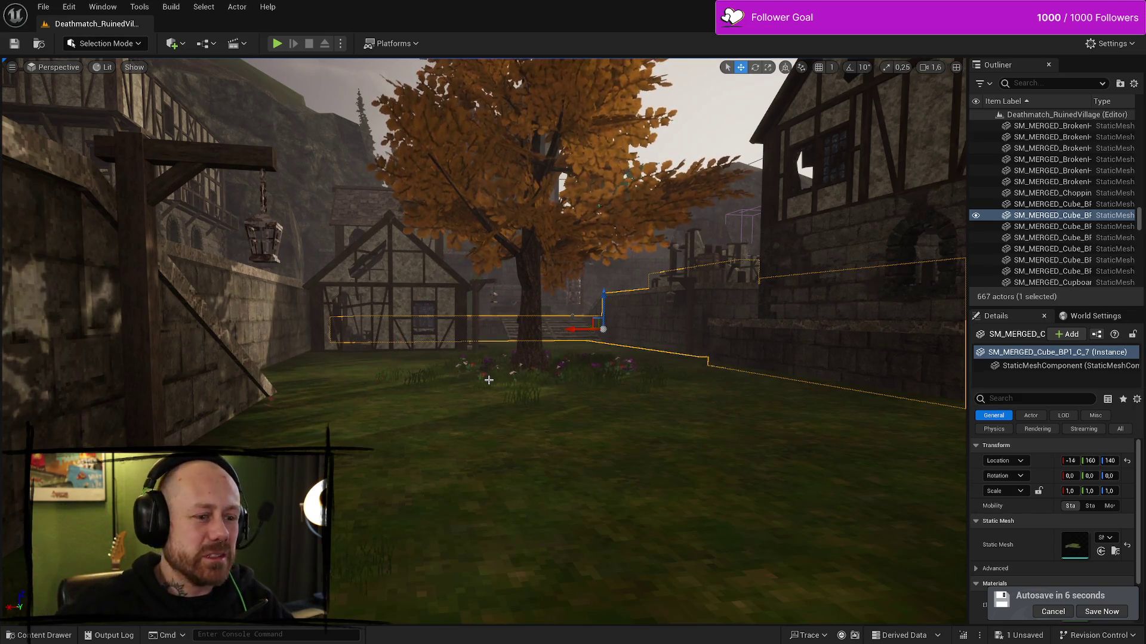
- Start play again, release the mouse, and switch to the WB_Knife_Crosshair blueprint and Git client
key(alt+p)
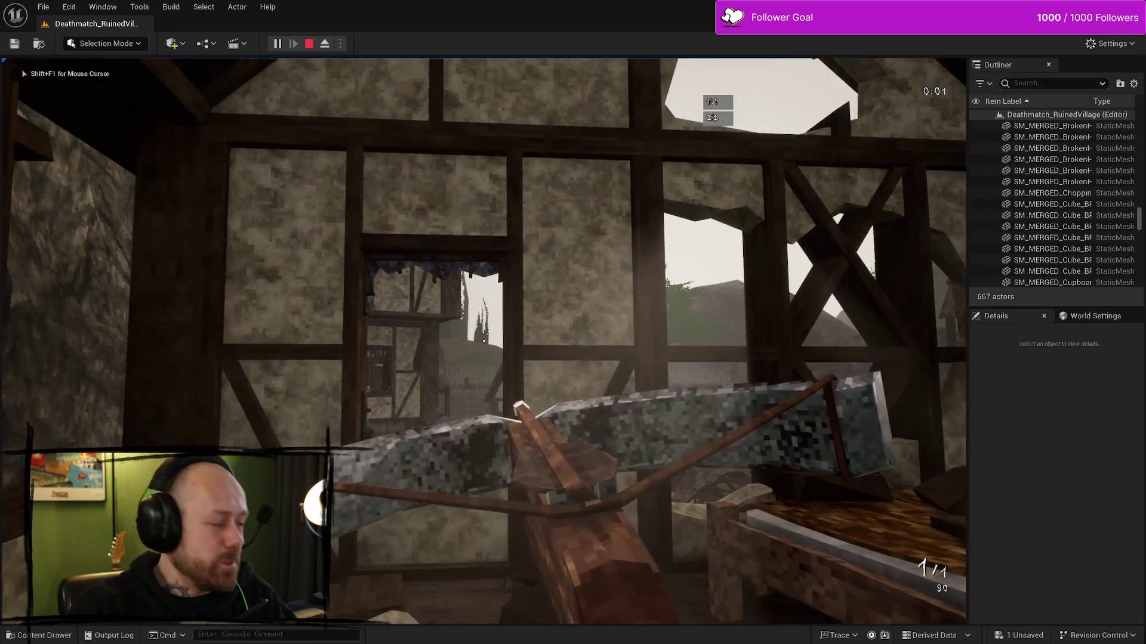
key(shift+F1)
key(alt+Tab)
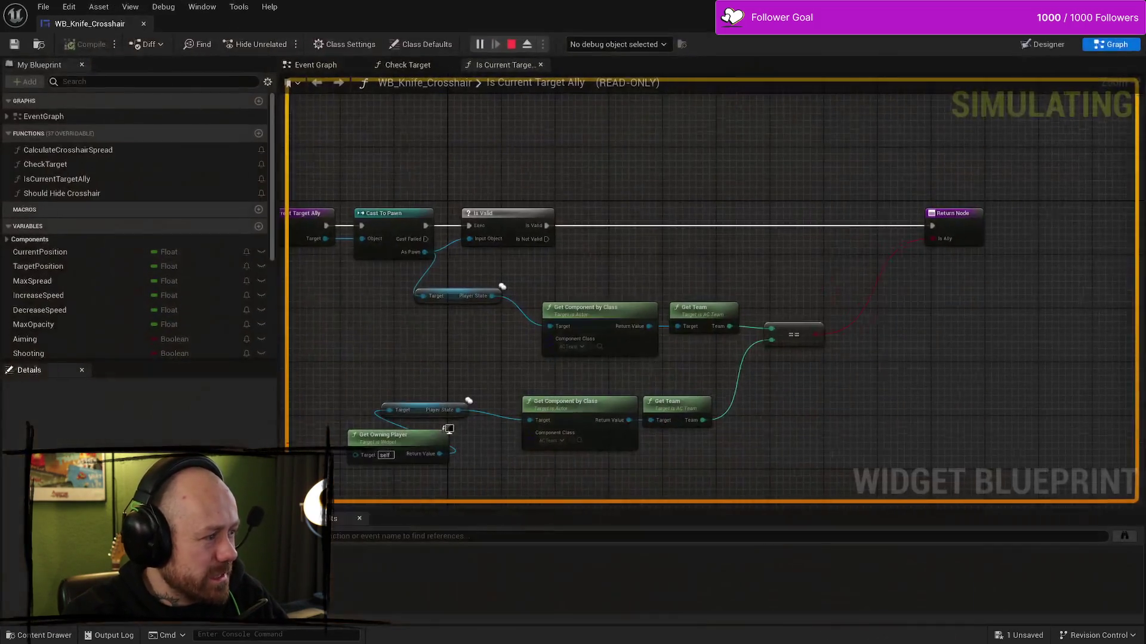
key(alt+Tab)
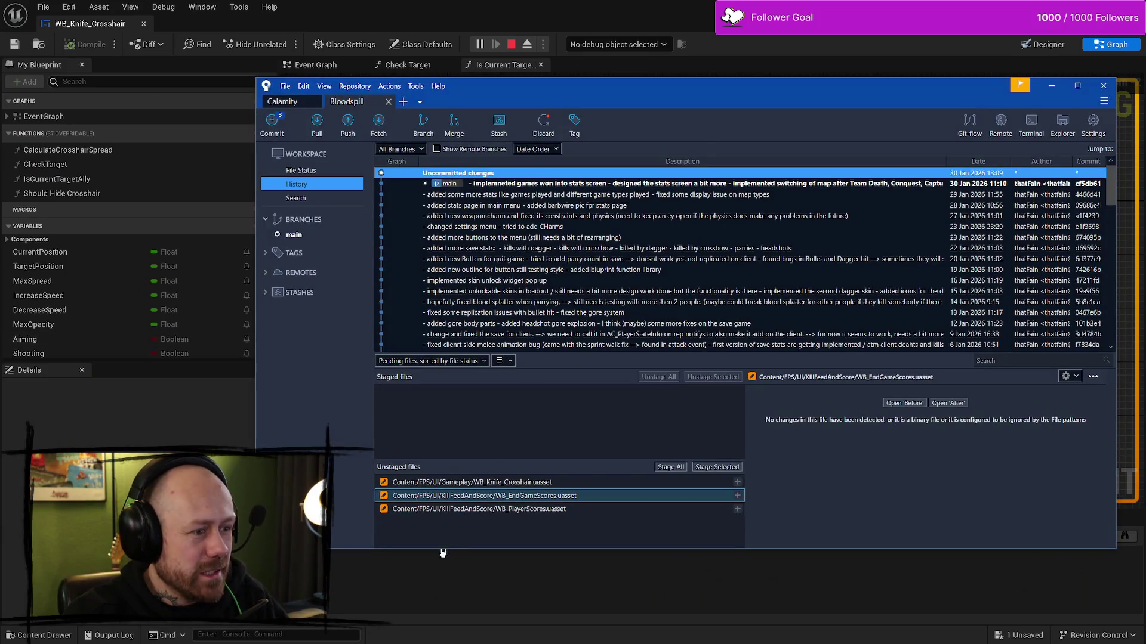
- Inspect WB_Knife_Crosshair.uasset's unstaged change and its file options, then return to Unreal
click(513, 484)
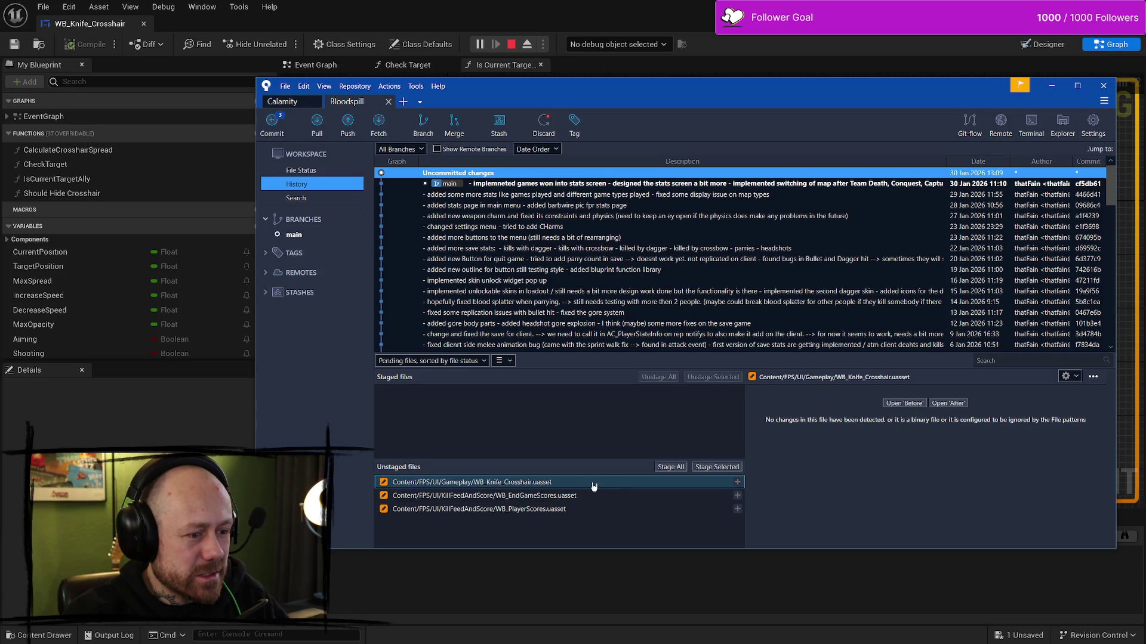
right_click(594, 486)
click(514, 505)
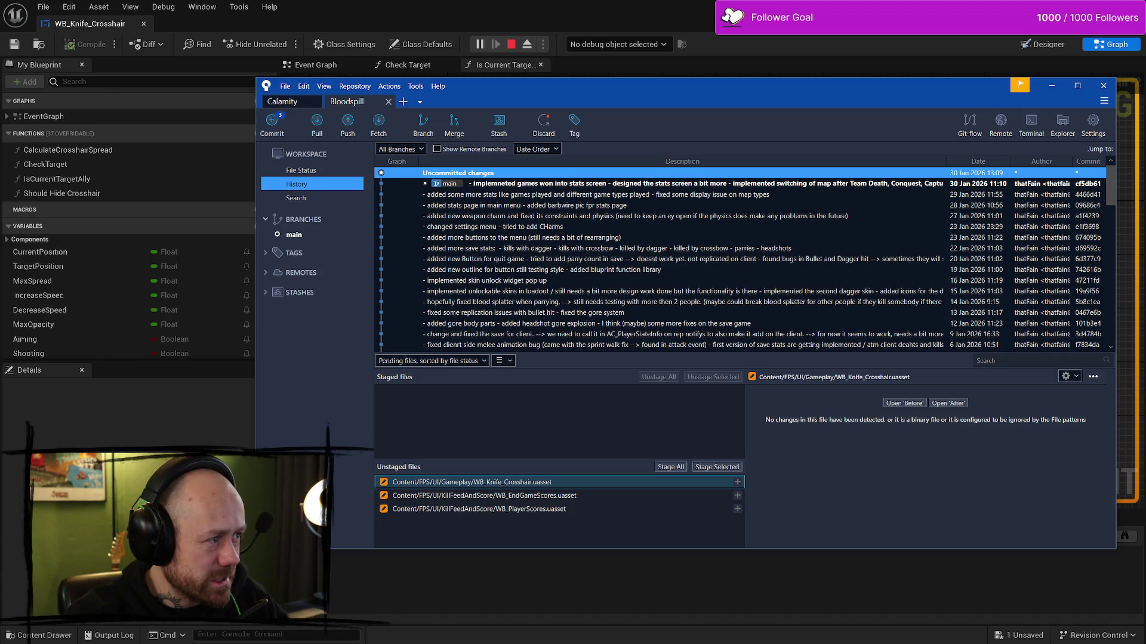
key(alt+Tab)
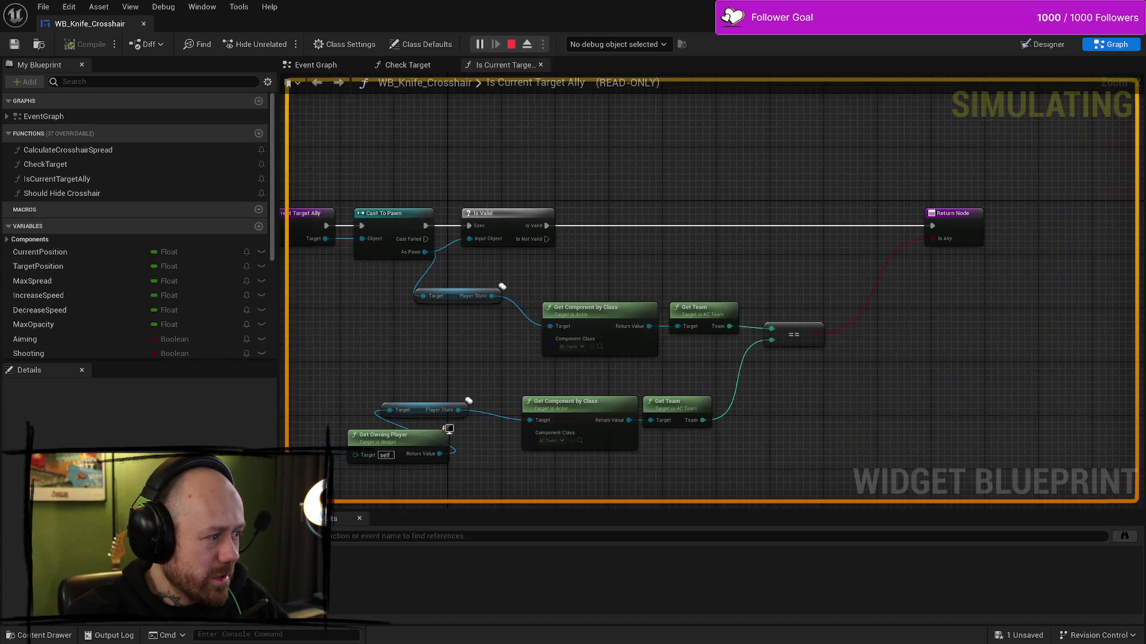
- Pan the Is Current Target Ally graph into full view, then stop the play-test
key(Home)
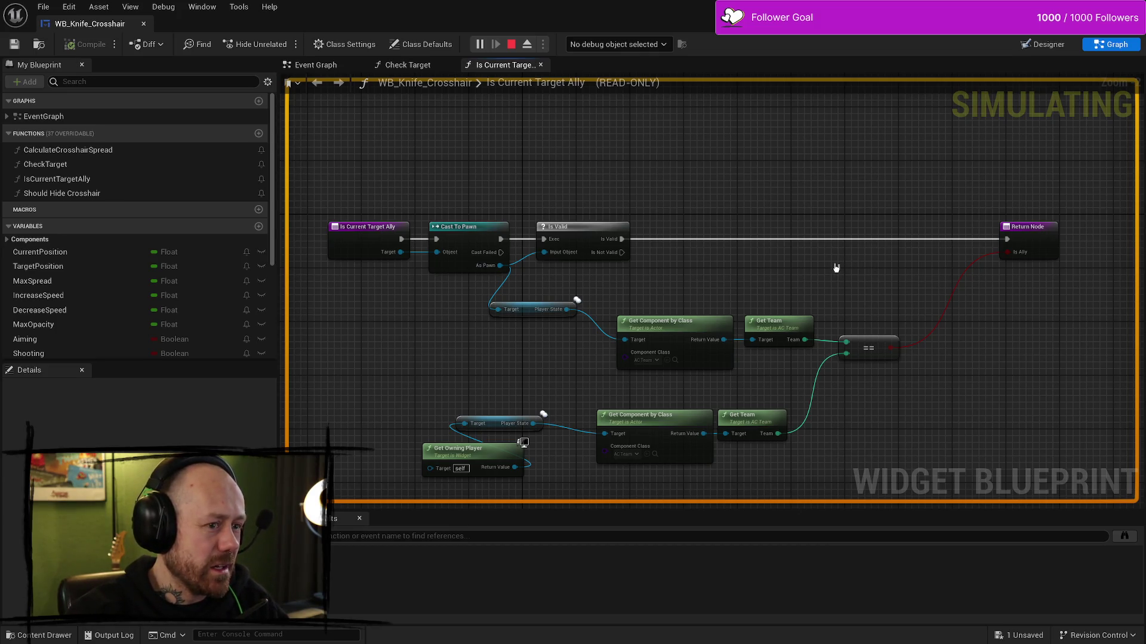
drag(666, 330, 568, 351)
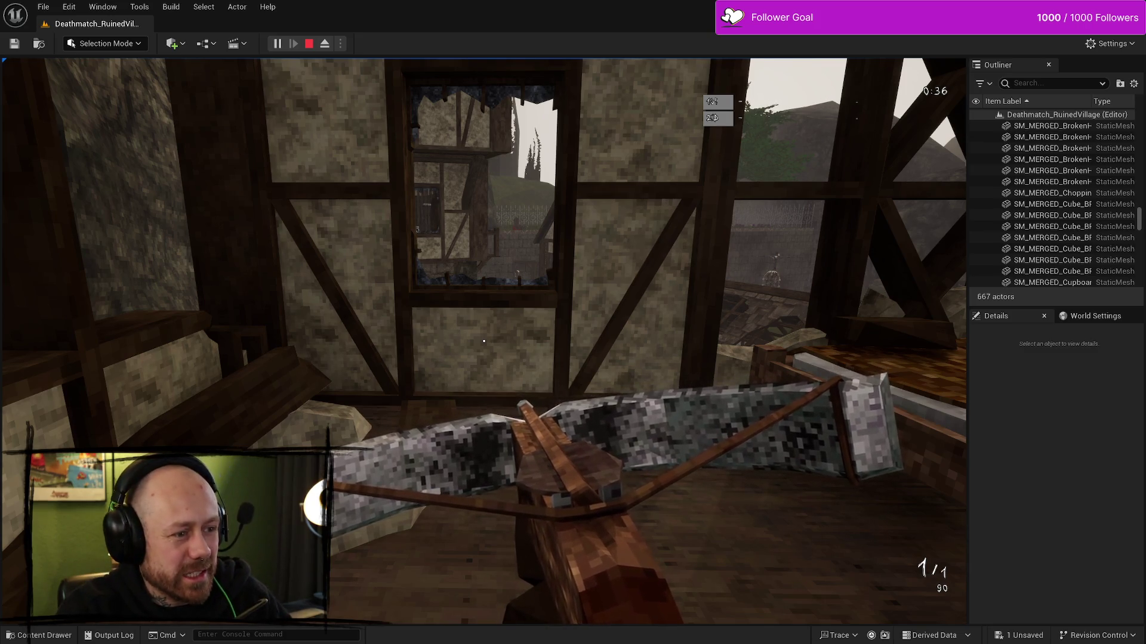
key(Escape)
- Save the modified WC_PlayerTag asset with Save Selected
click(698, 318)
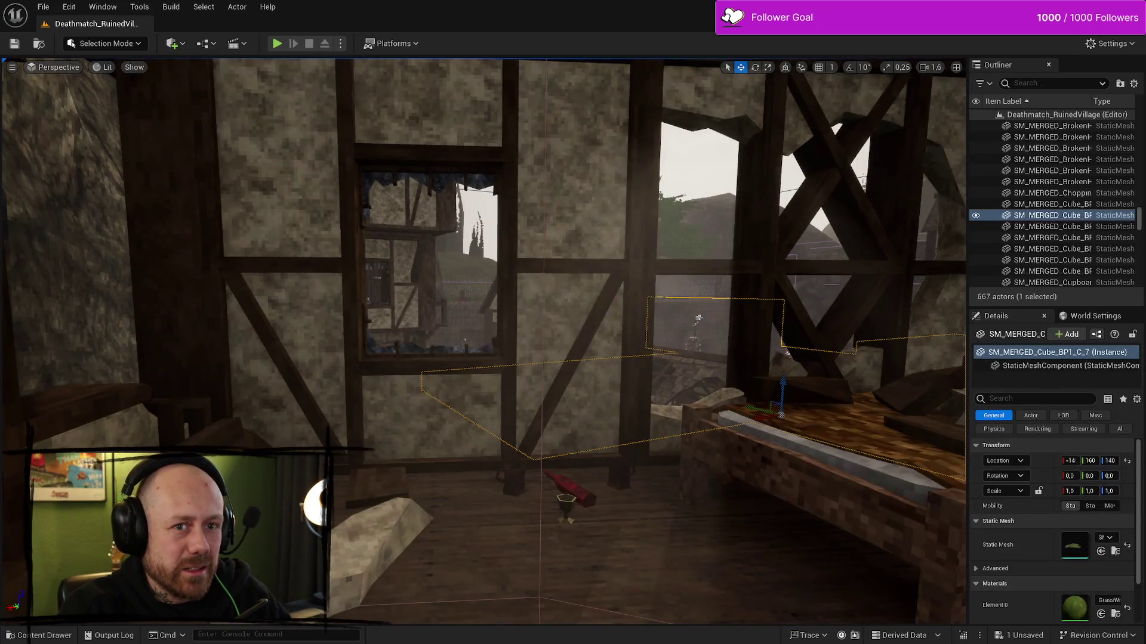
key(ctrl+shift+s)
click(598, 453)
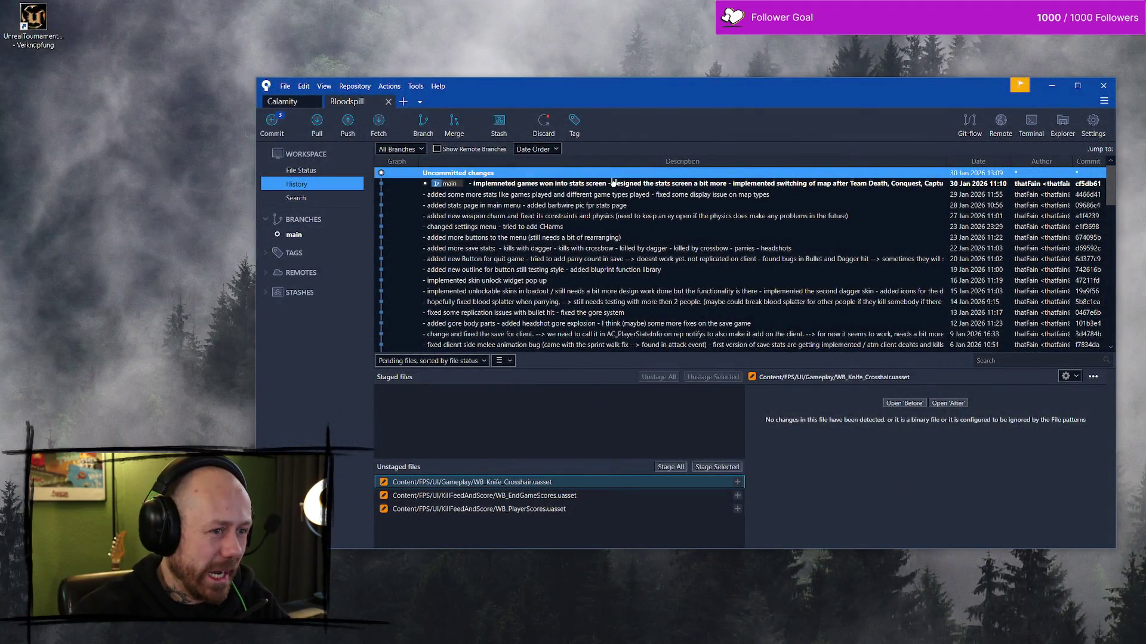
- Refresh Uncommitted changes via the latest commit and select WC_PlayerTag.uasset in Unstaged files
click(613, 182)
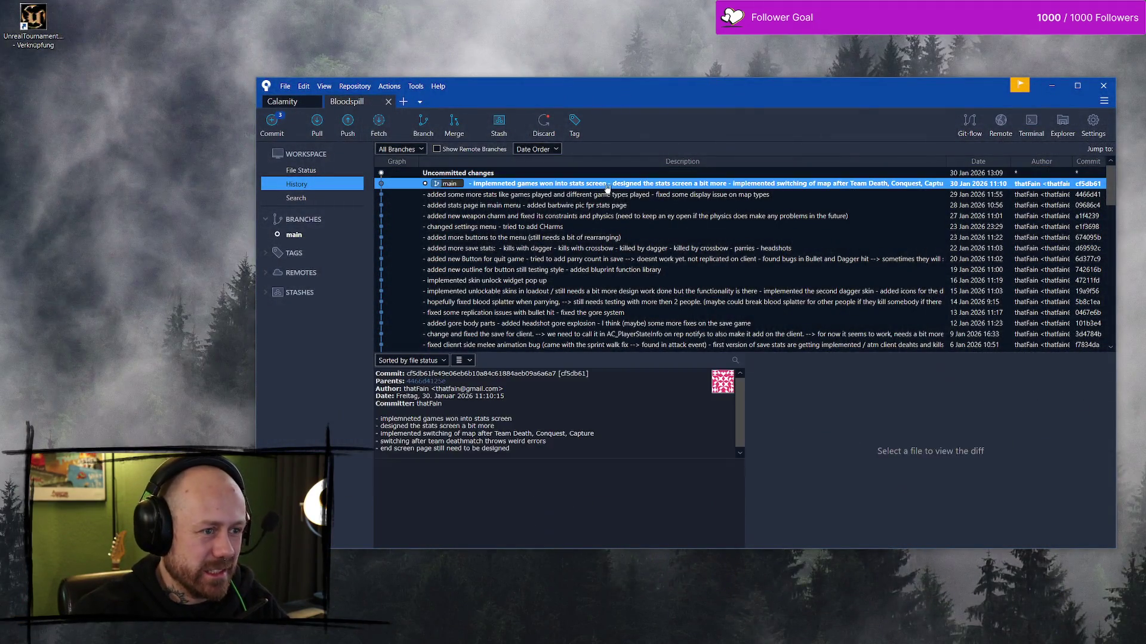
click(533, 174)
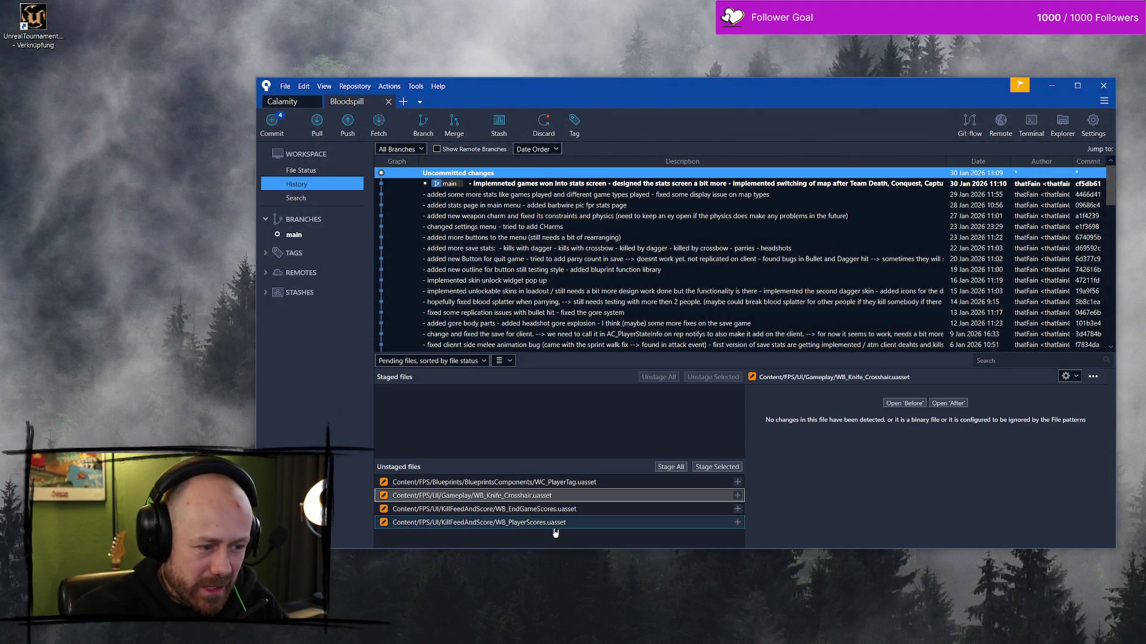
click(587, 486)
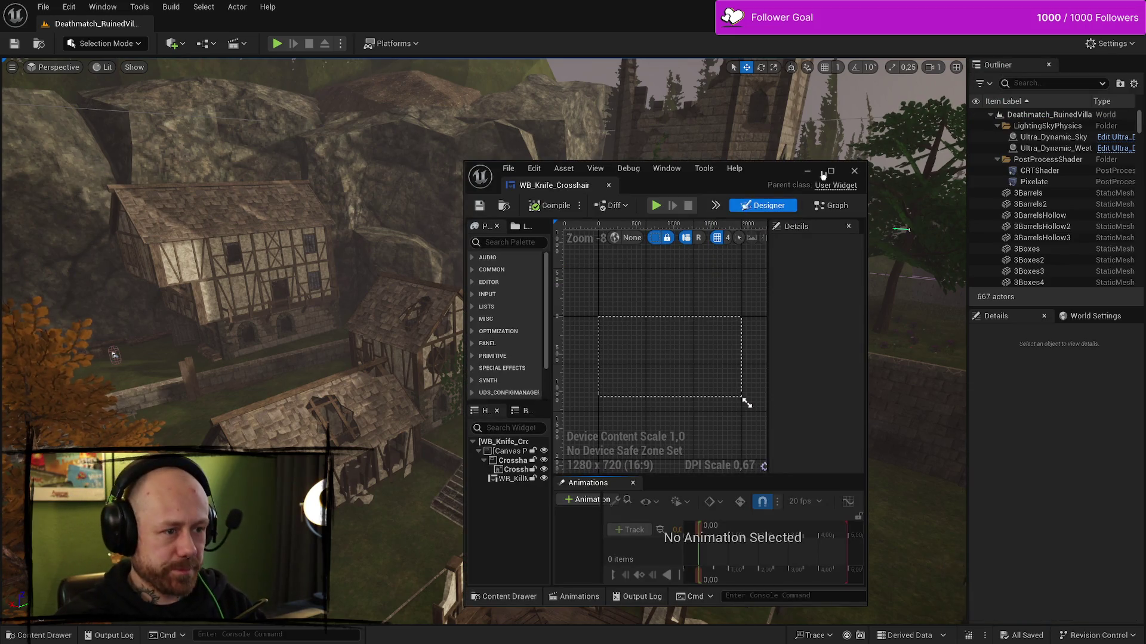
- Maximize the widget editor, search the content for 'playerta' and open the WC_PlayerTag Blueprint
click(832, 172)
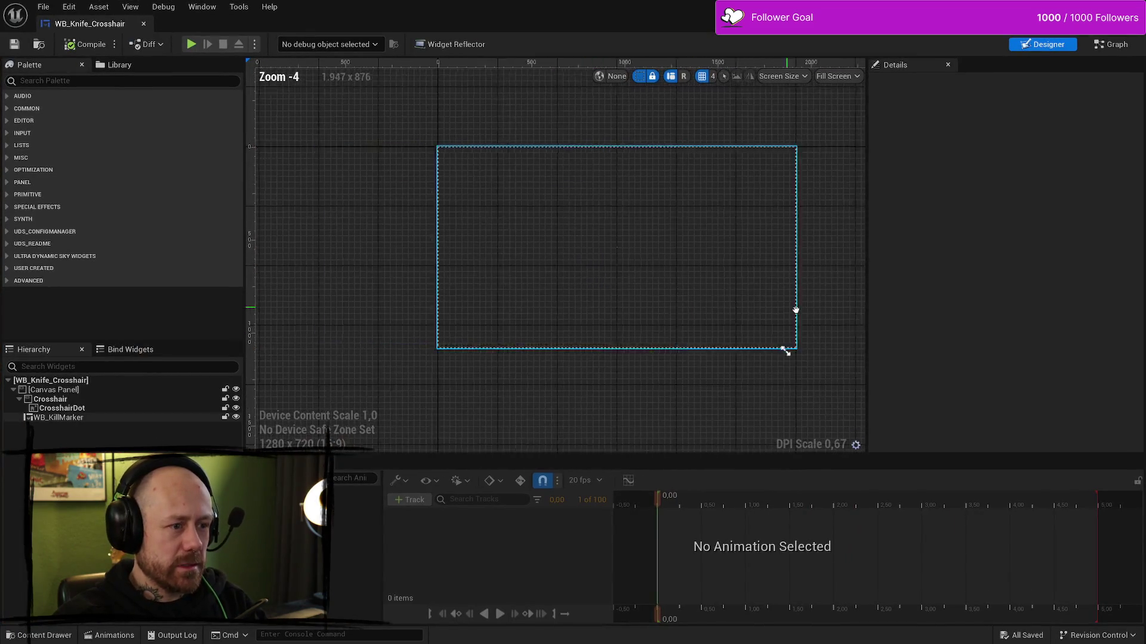
key(ctrl+space)
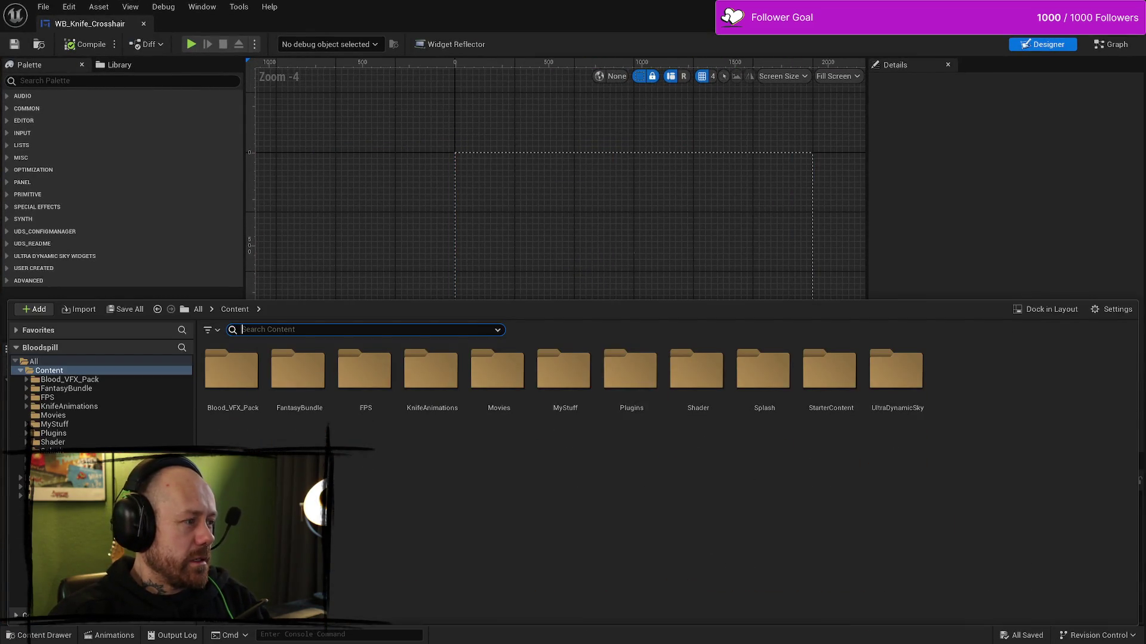
key(alt+Tab)
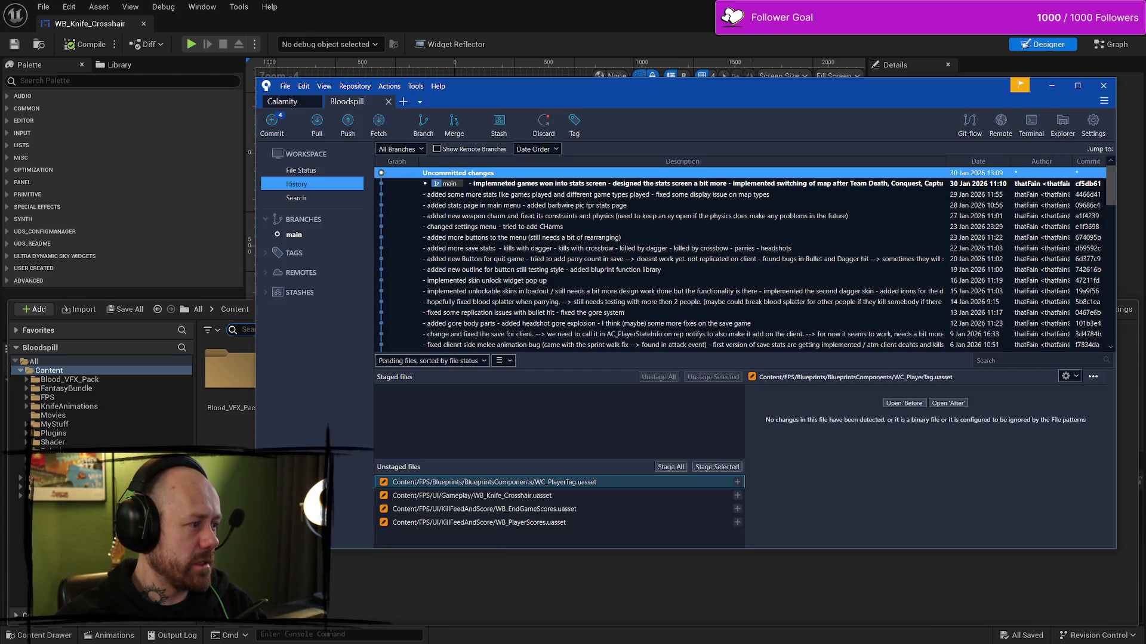
key(alt+Tab)
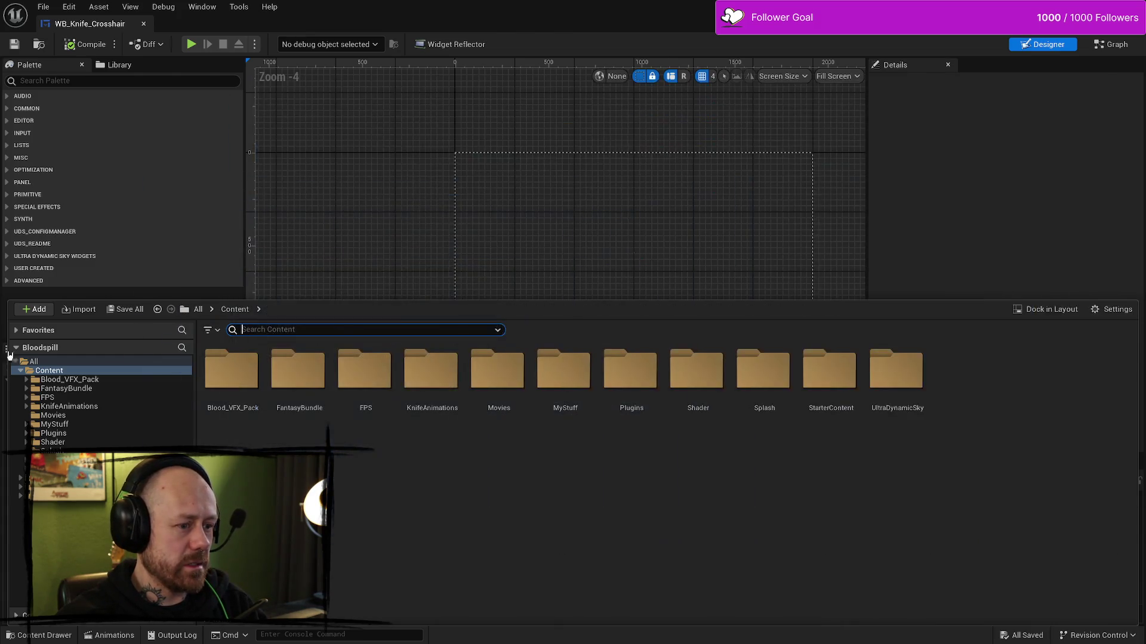
key(alt+Tab)
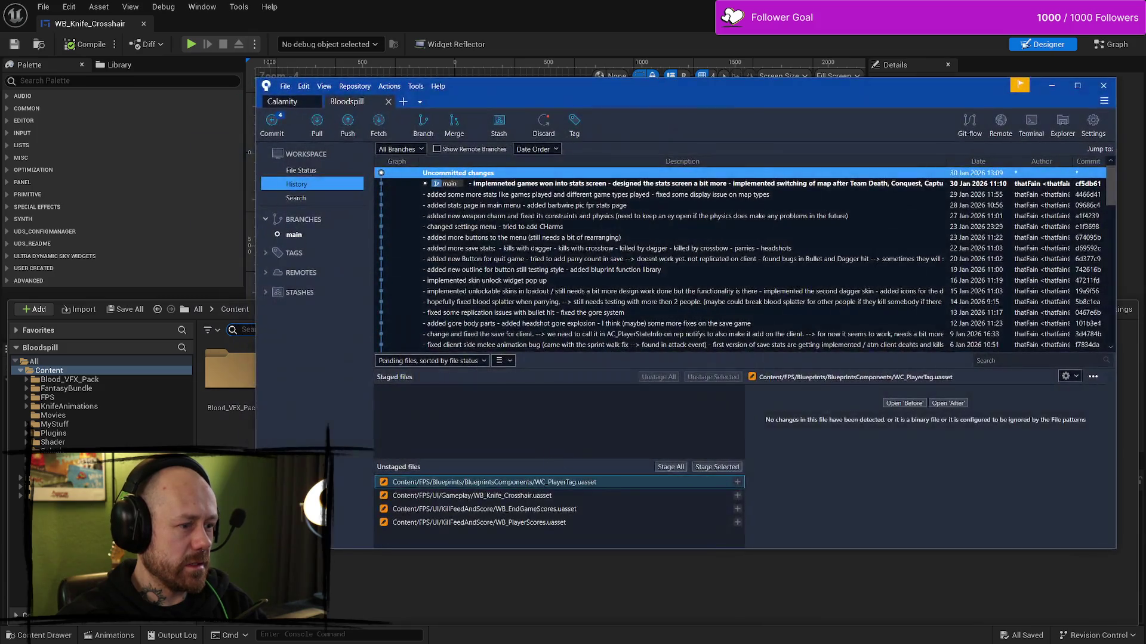
key(alt+Tab)
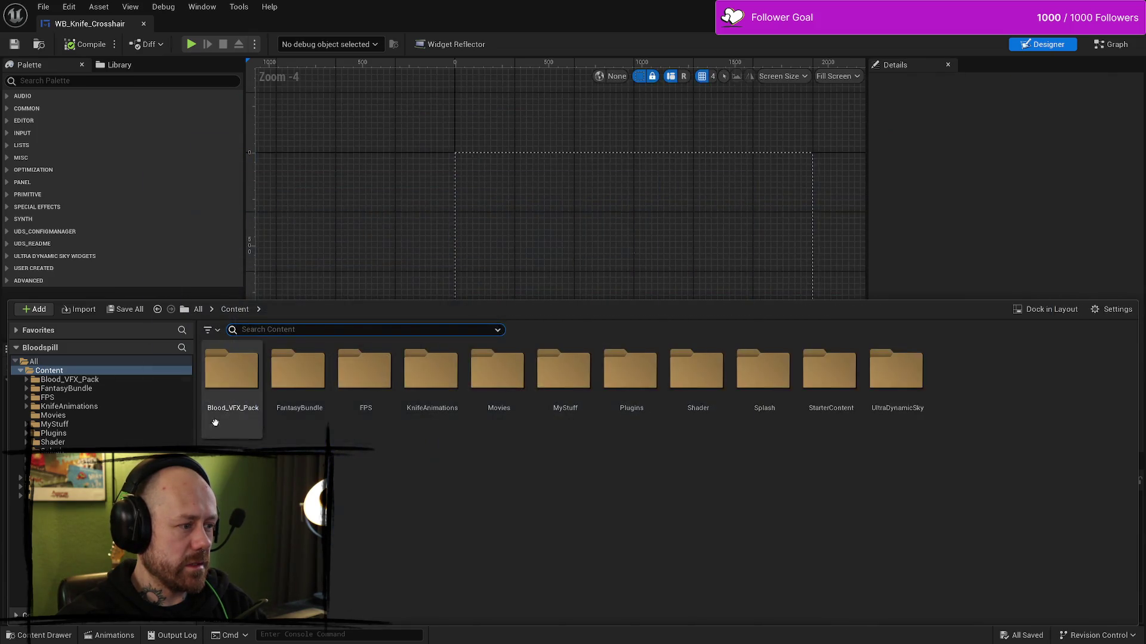
text(play)
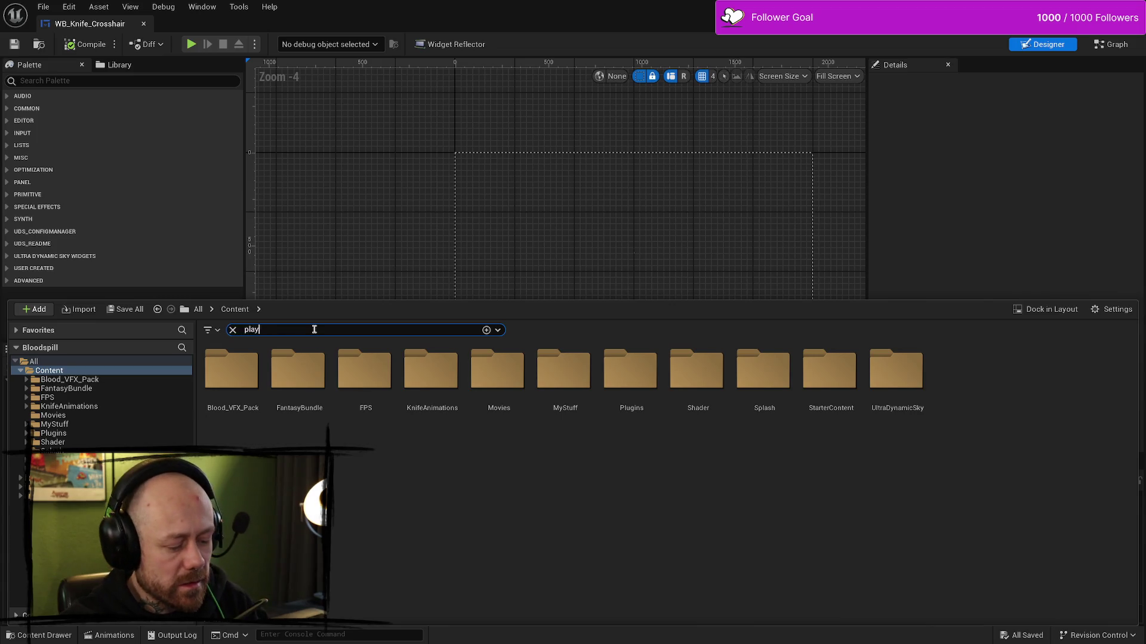
text(erta)
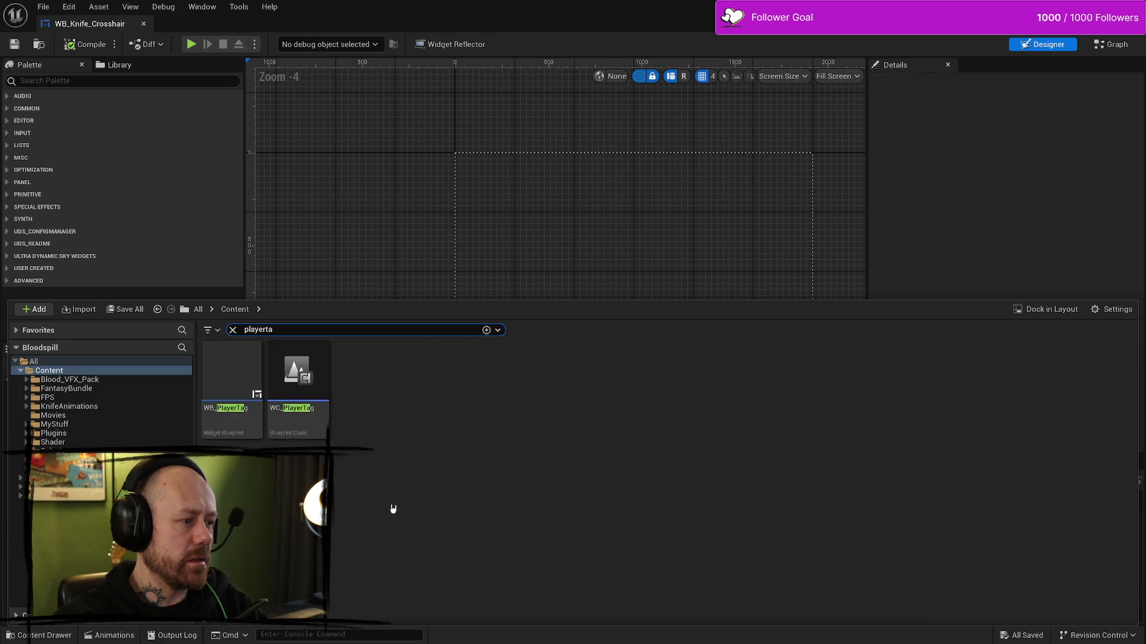
double_click(296, 382)
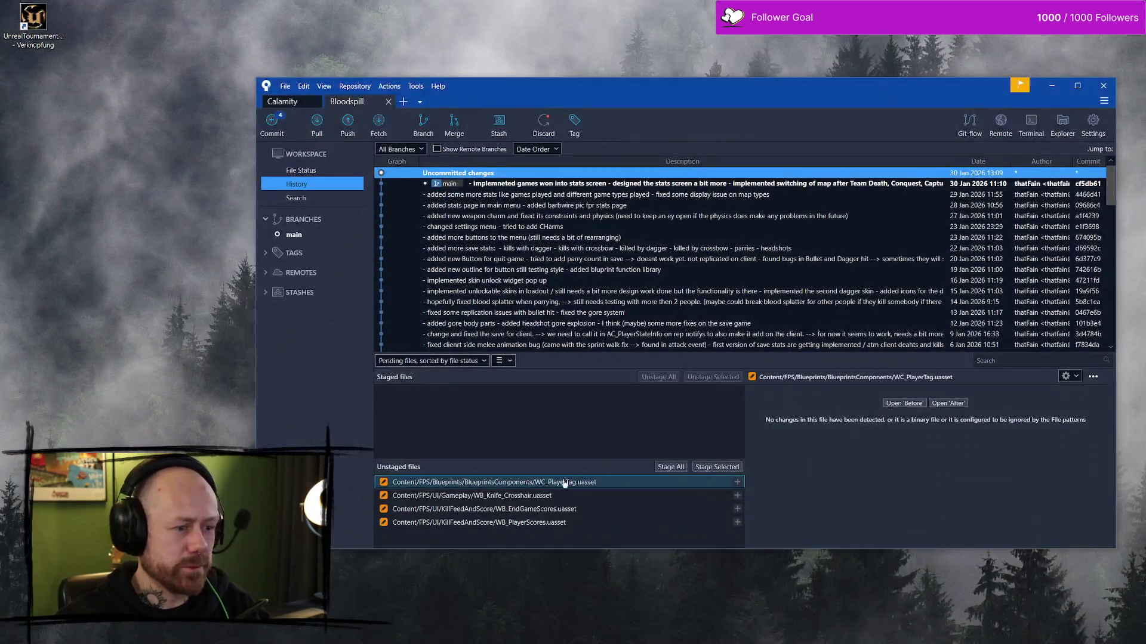
- Revert WC_PlayerTag and WB_Knife_Crosshair in SourceTree, then minimize SourceTree
ctrl+click(565, 500)
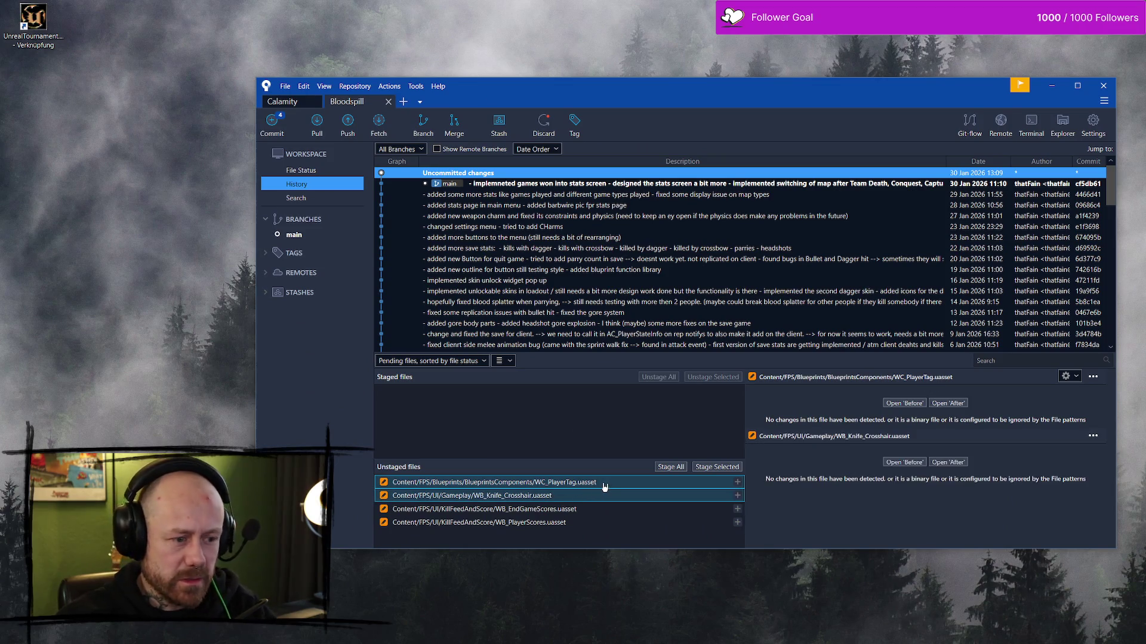
right_click(605, 485)
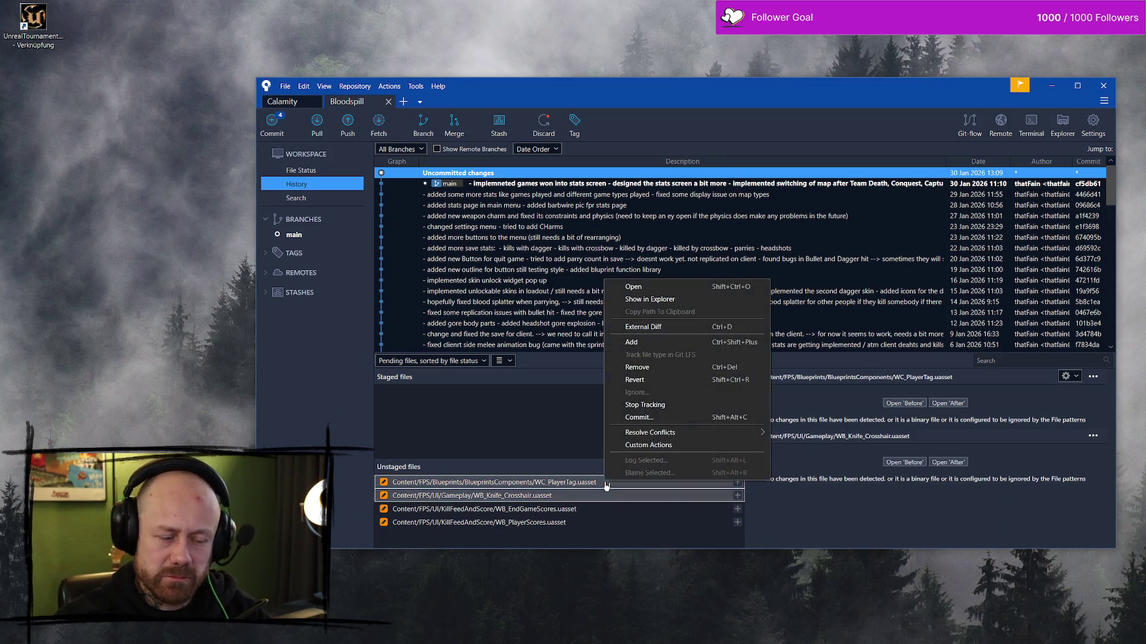
click(656, 382)
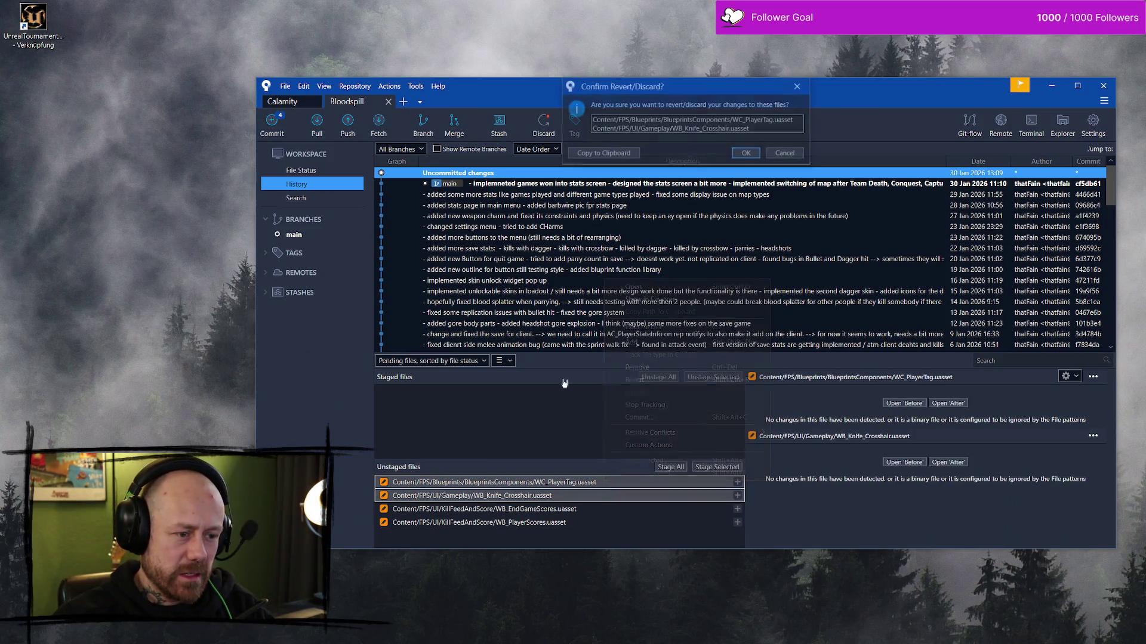
click(747, 154)
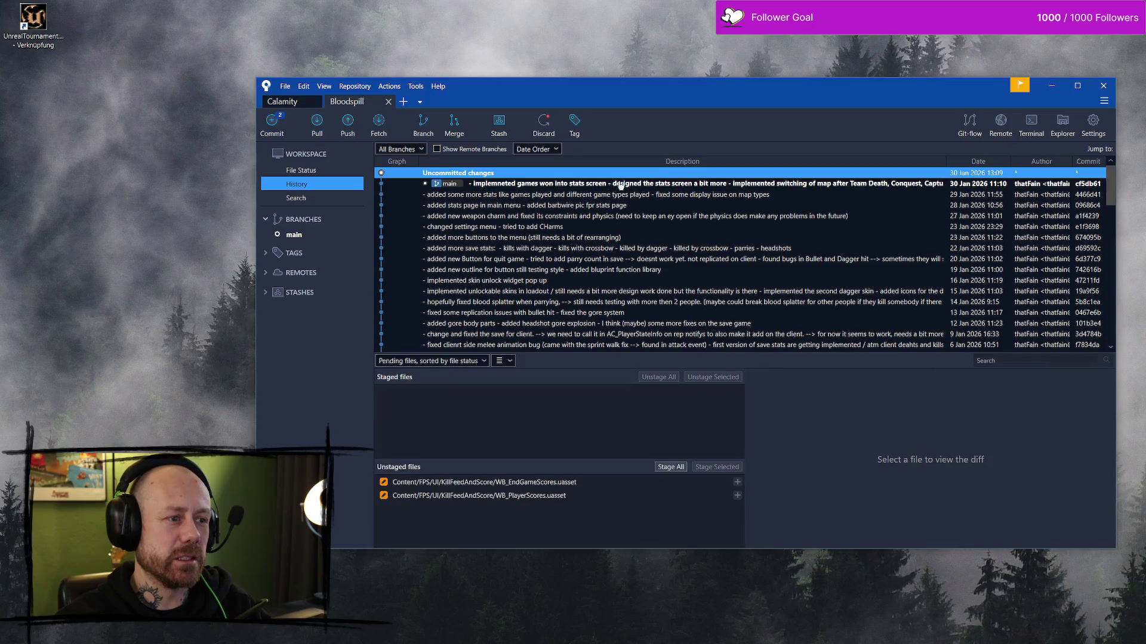
click(1051, 85)
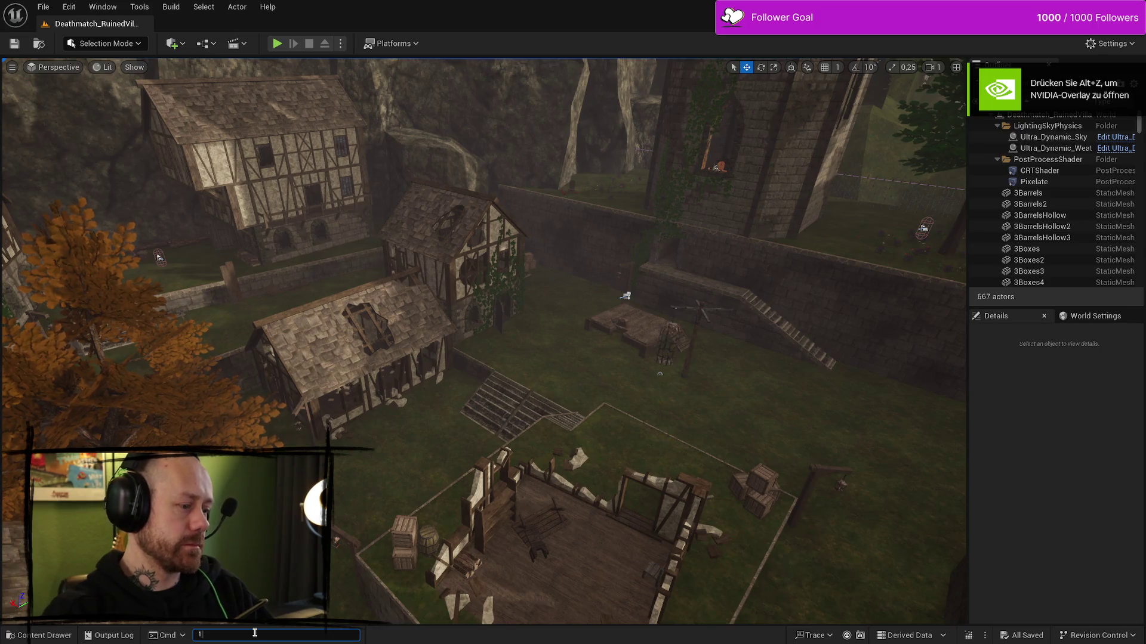
- Cap the frame rate at 45 FPS, start a play-test, and quit the running match
text(.MaxFPS 45)
mouse_move(361, 458)
mouse_down()
mouse_move(361, 358)
mouse_move(361, 415)
mouse_up()
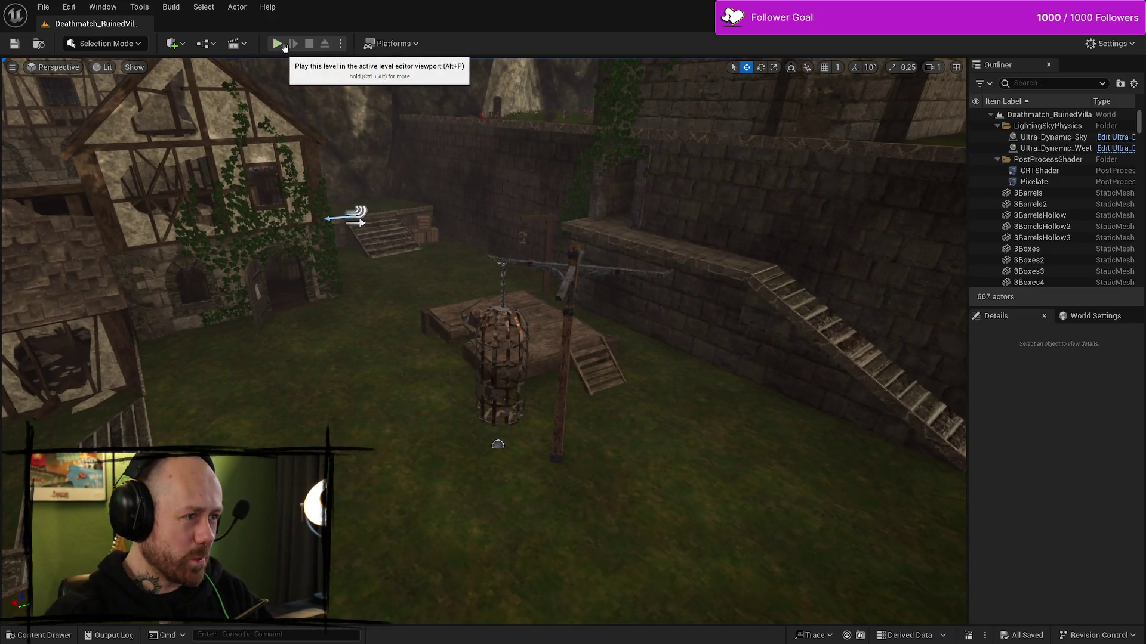
click(277, 43)
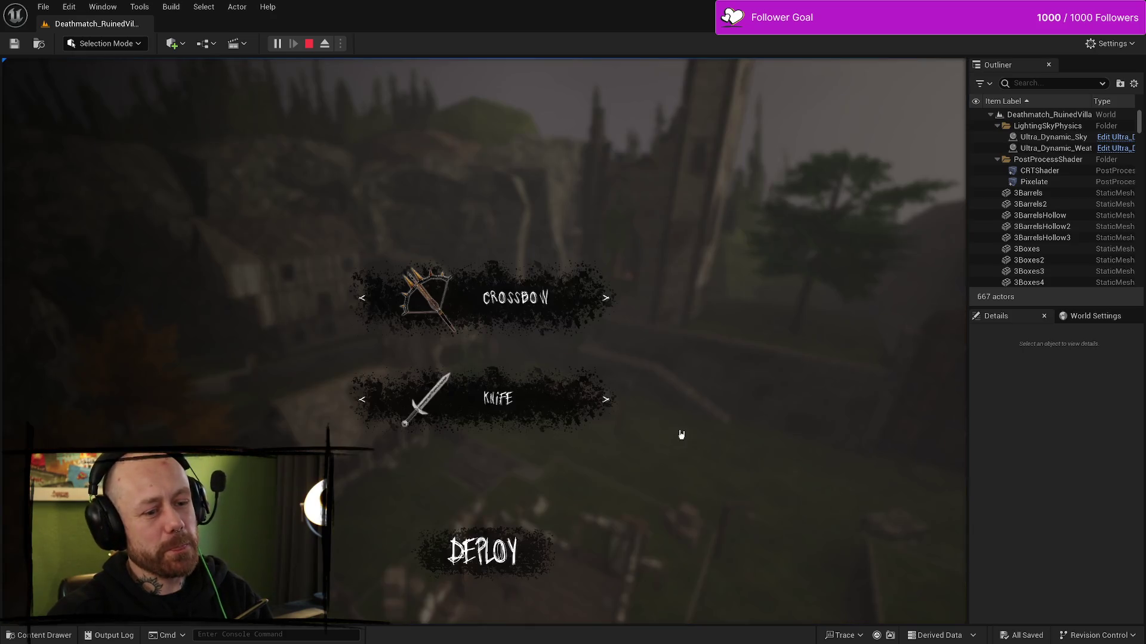
key(Escape)
click(233, 281)
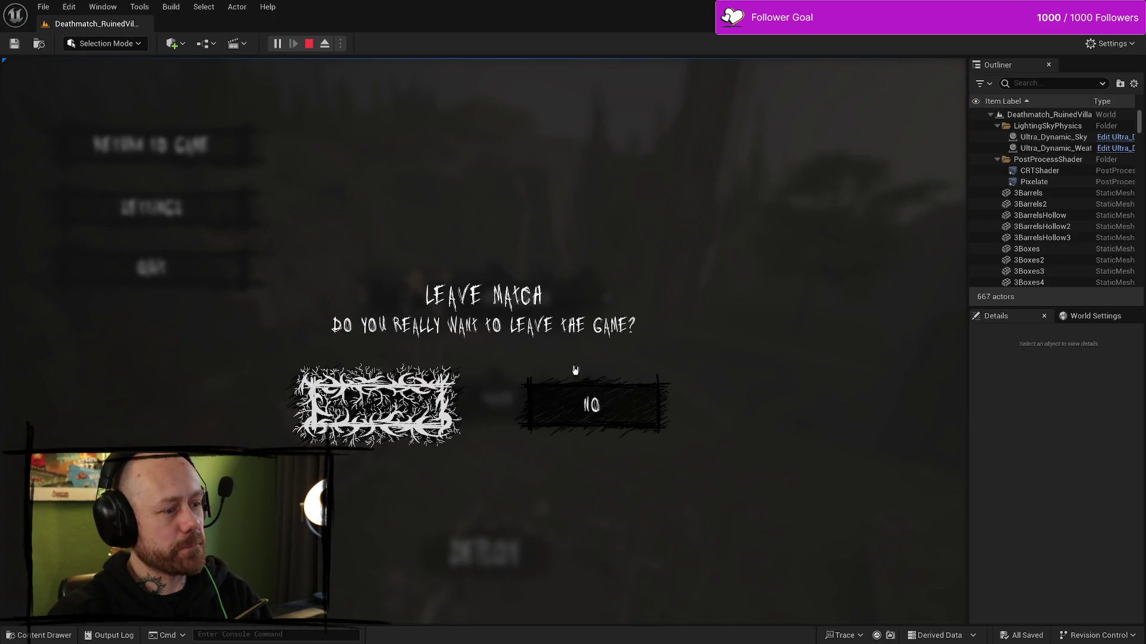
key(Return)
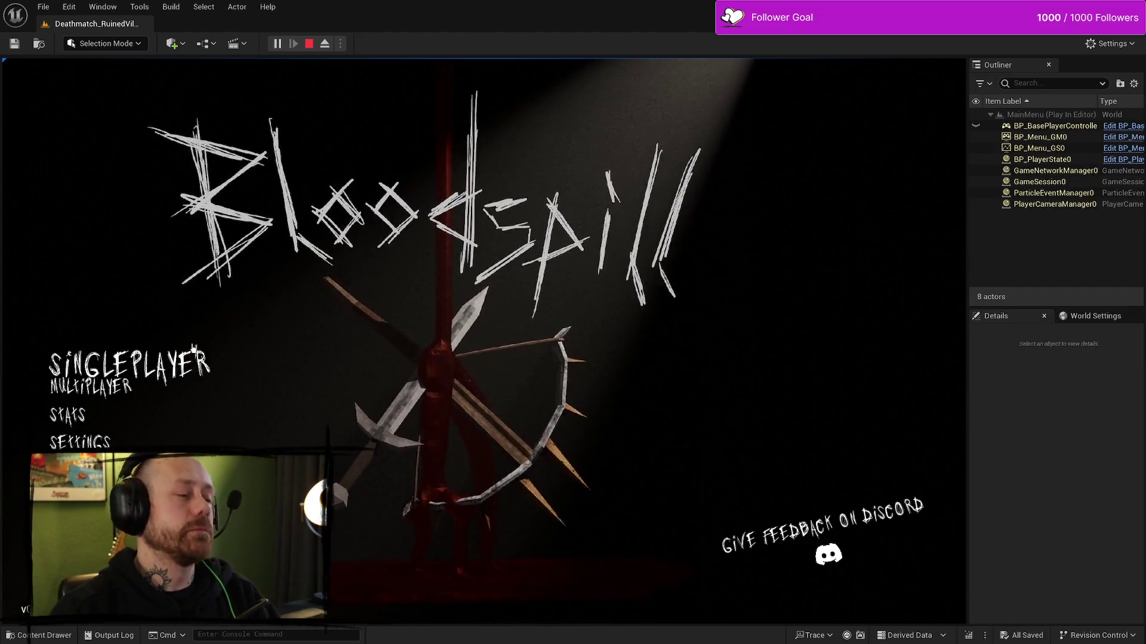
- Start a single-player Team Deathmatch with Points to Win lowered four steps, and deploy
click(194, 349)
click(751, 250)
click(751, 454)
click(750, 453)
click(751, 453)
click(750, 453)
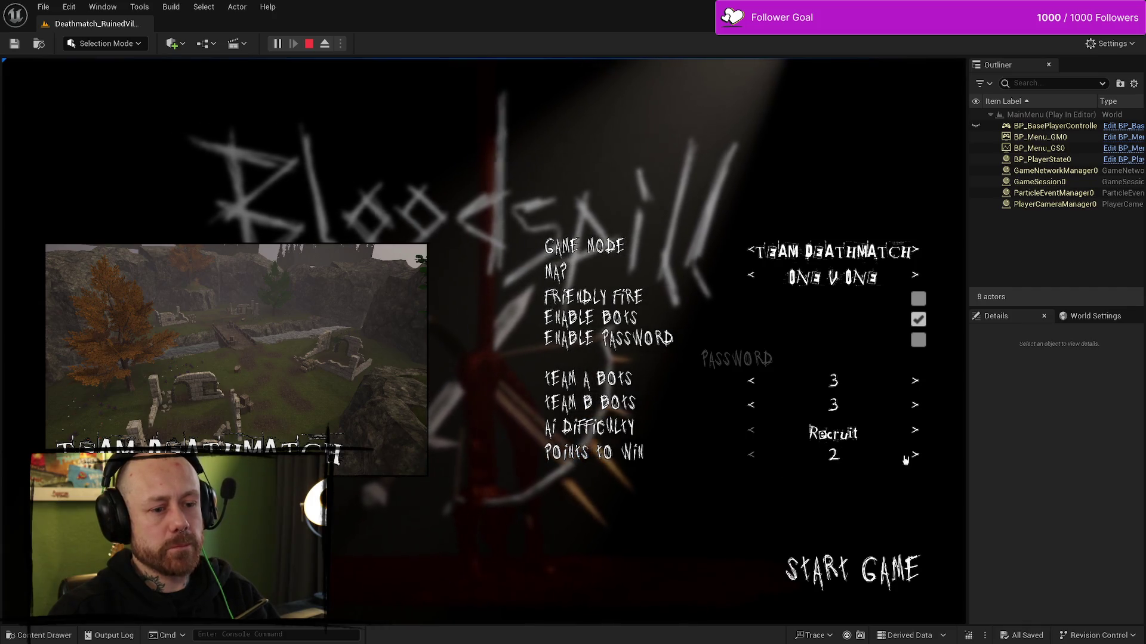
click(848, 568)
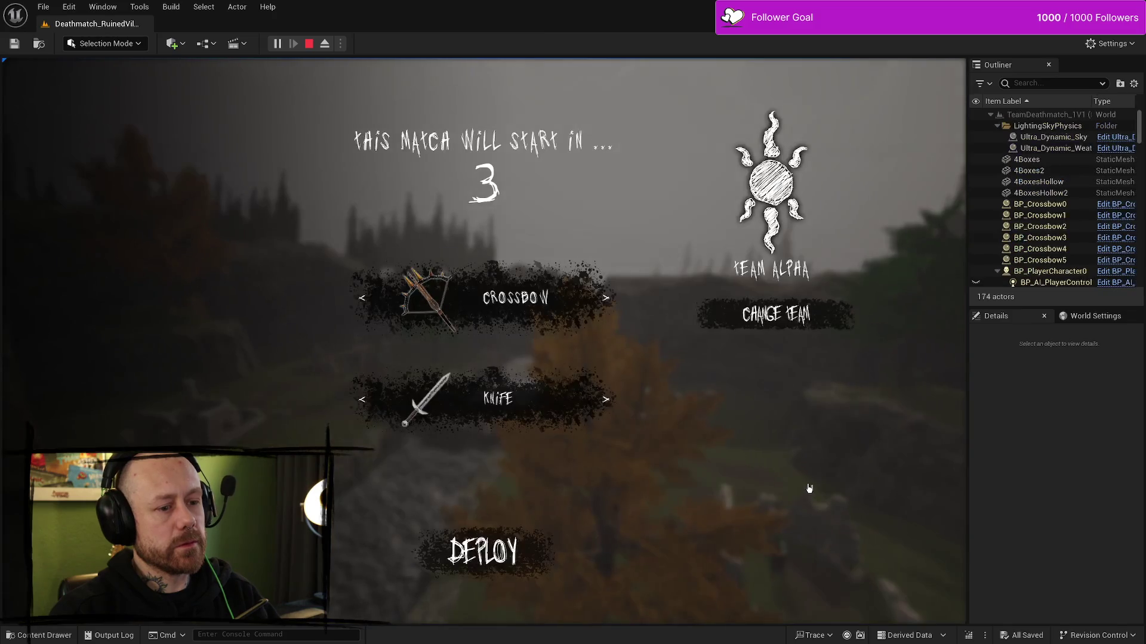
click(453, 575)
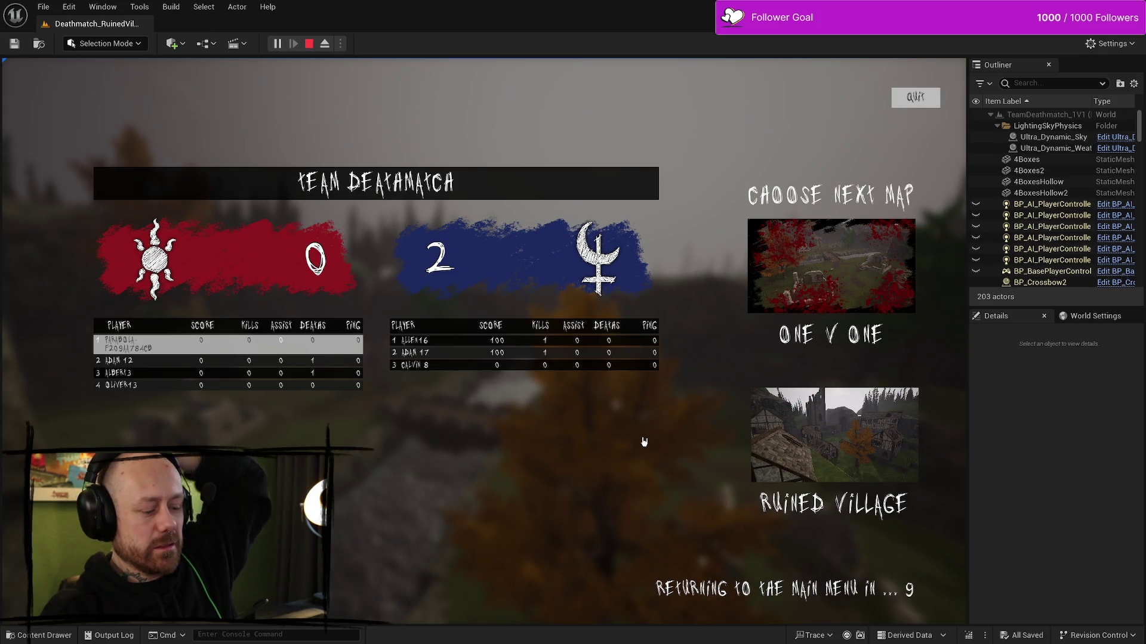
- Stop the play-test once the match reaches the scoreboard
key(Escape)
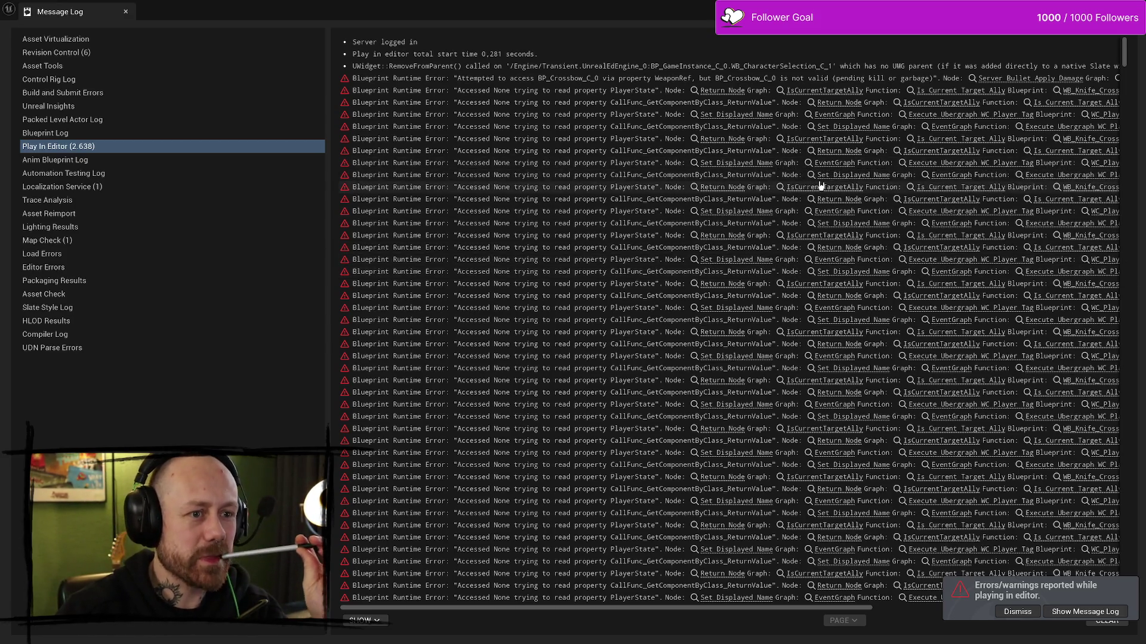
- Open the WC_PlayerTag graph from the Set Displayed Name error and locate that node
click(1039, 174)
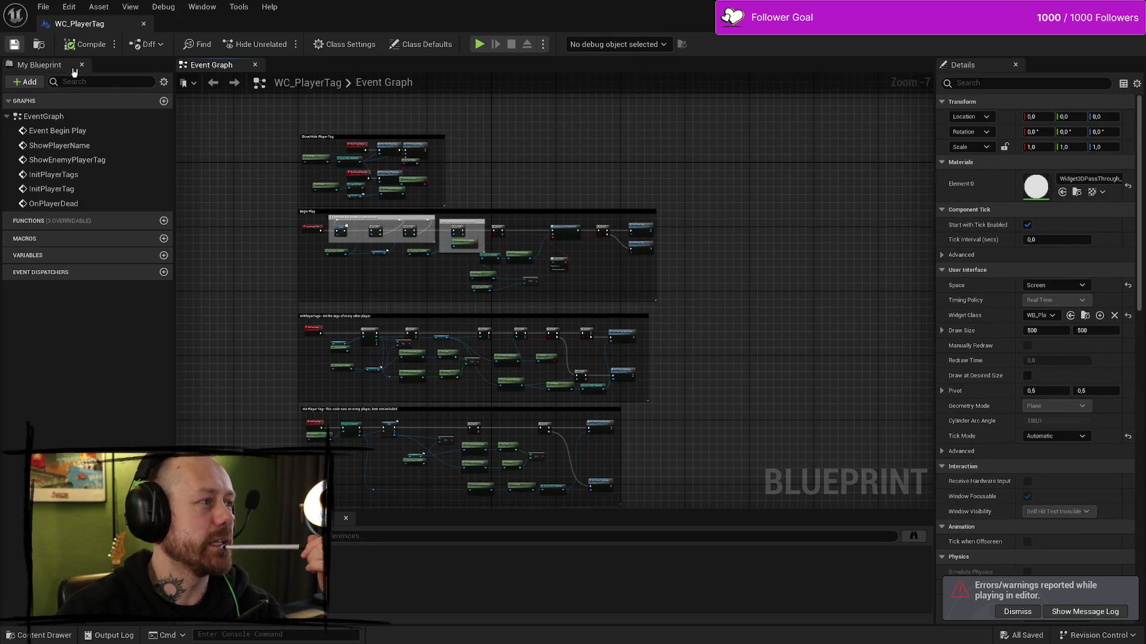
scroll(591, 259, up, 8)
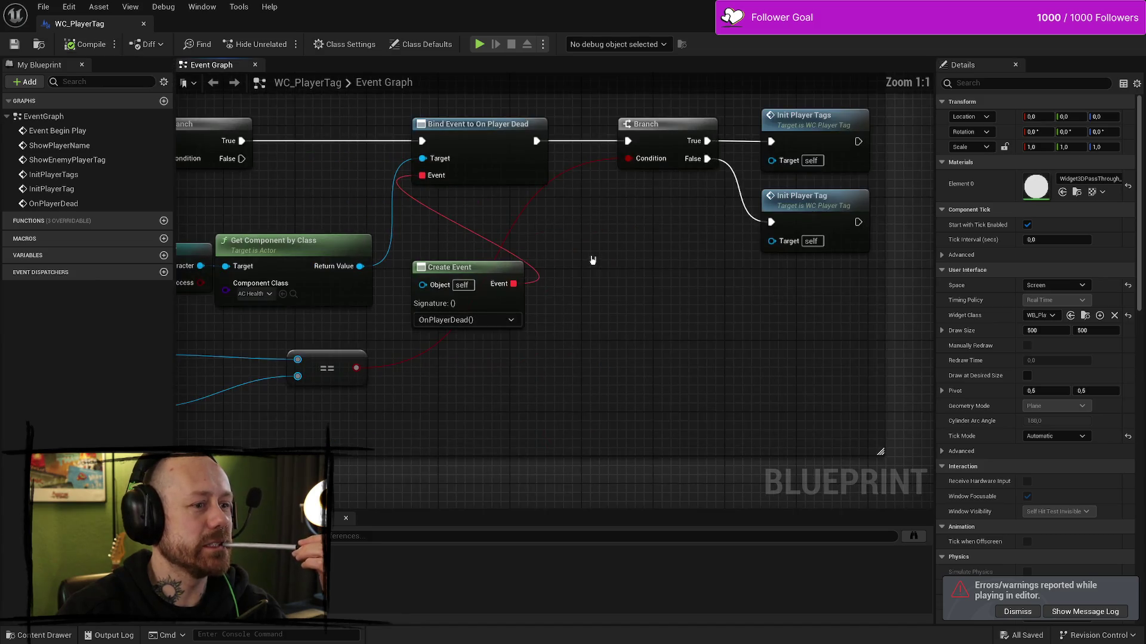
scroll(759, 281, down, 6)
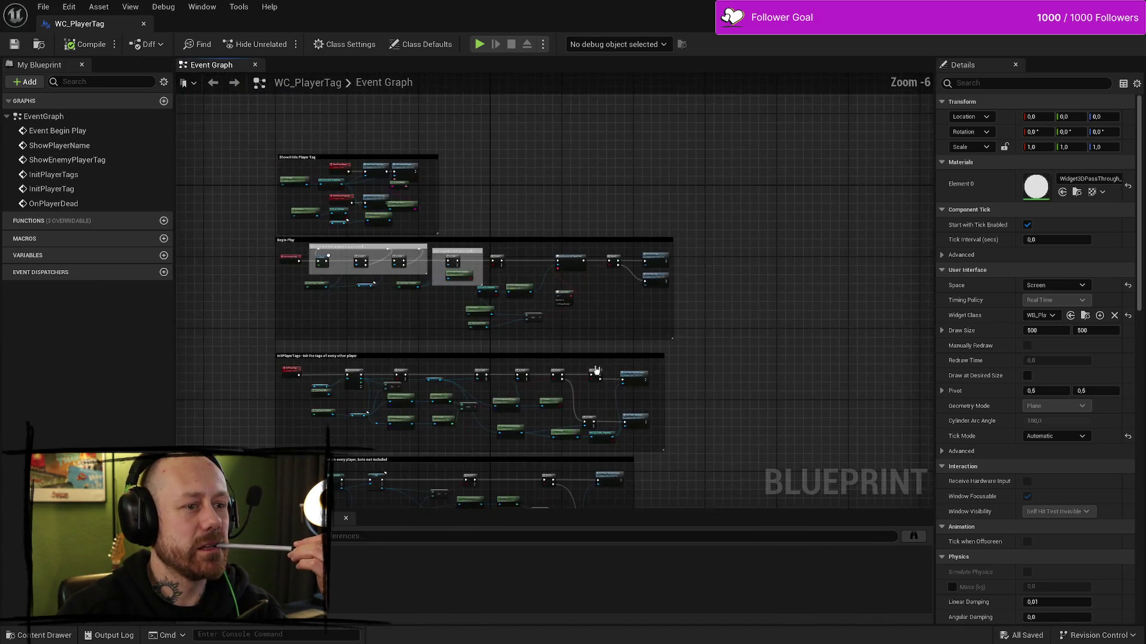
mouse_move(445, 238)
mouse_down()
mouse_move(596, 296)
mouse_move(639, 414)
mouse_move(557, 383)
mouse_up()
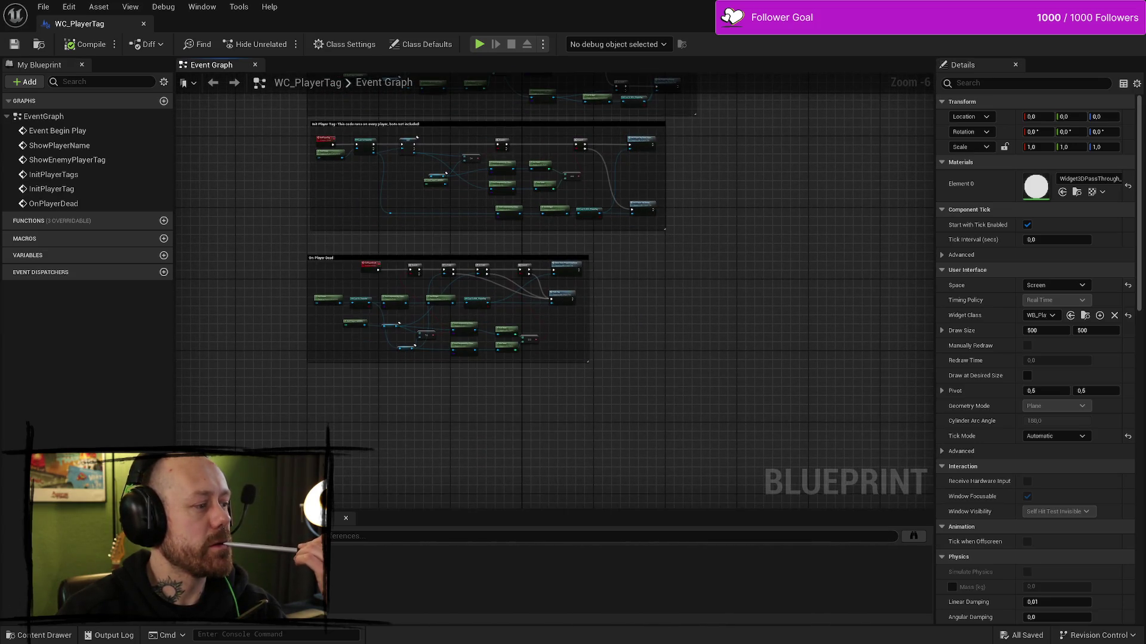
key(alt+Tab)
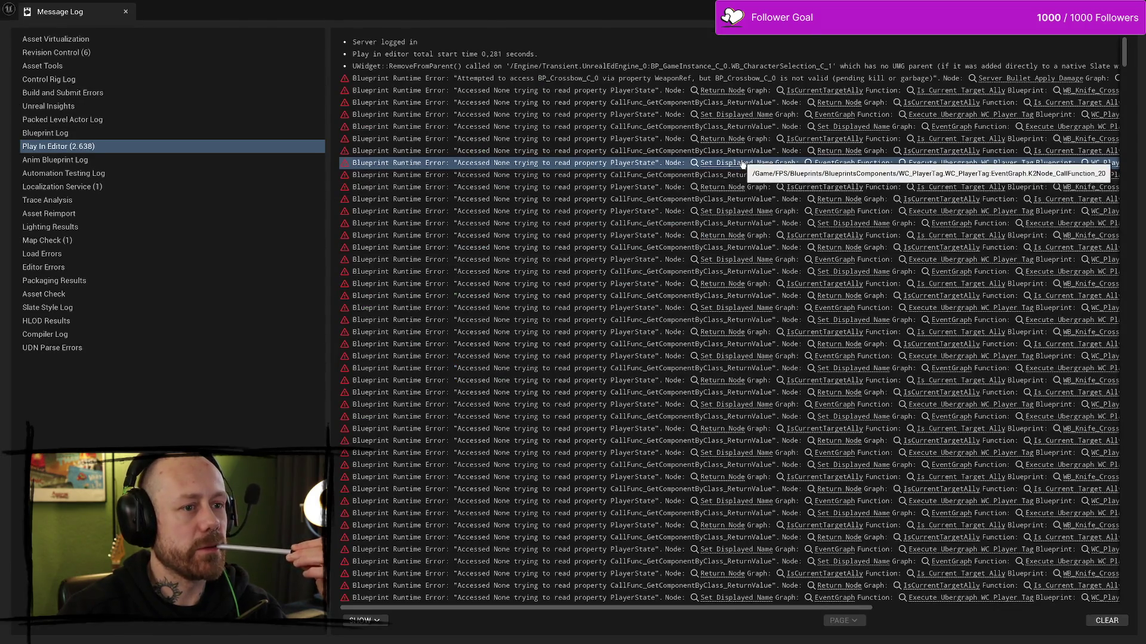
click(753, 165)
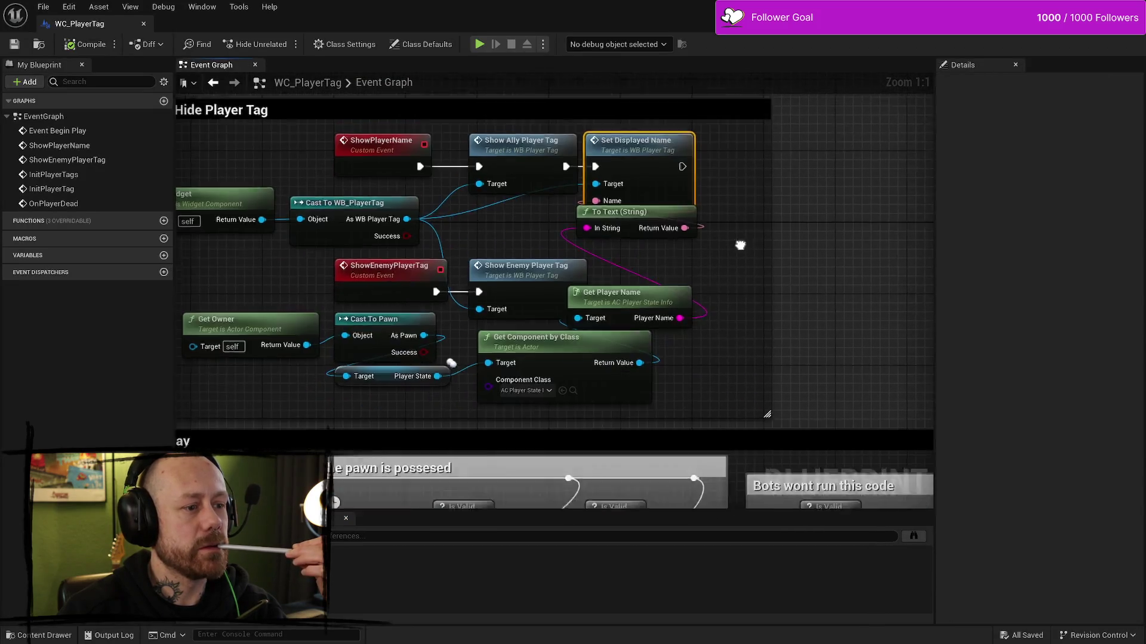
- Rearrange the To Text (String) and Get Player Name nodes, then compile and save WC_PlayerTag
drag(628, 192, 630, 201)
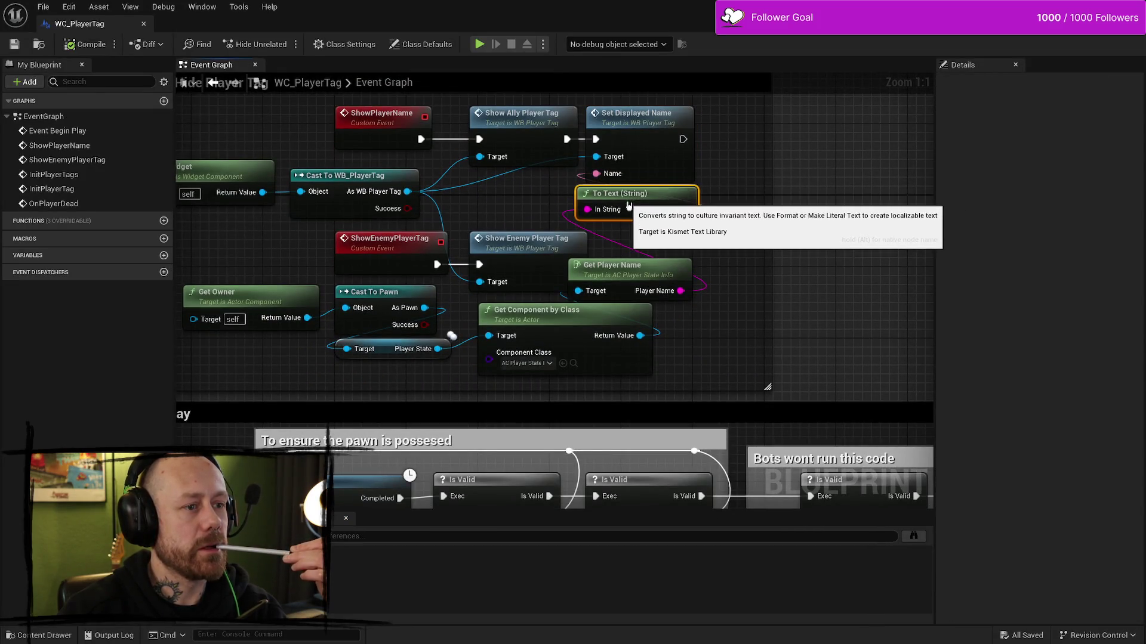
drag(555, 323, 554, 332)
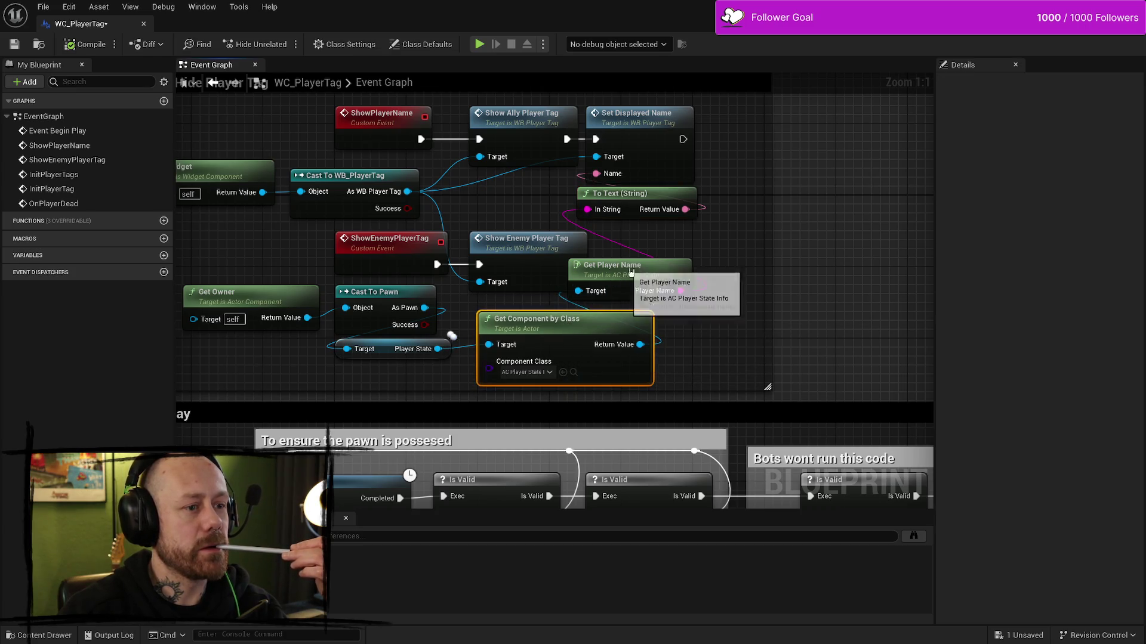
drag(624, 270, 659, 270)
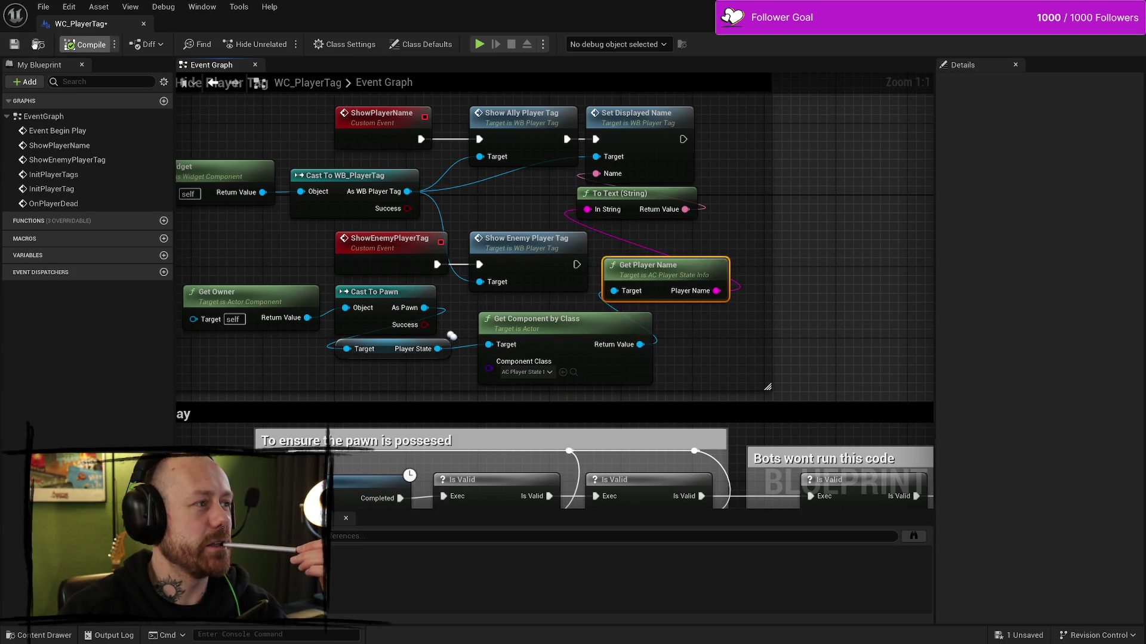
click(39, 44)
click(15, 45)
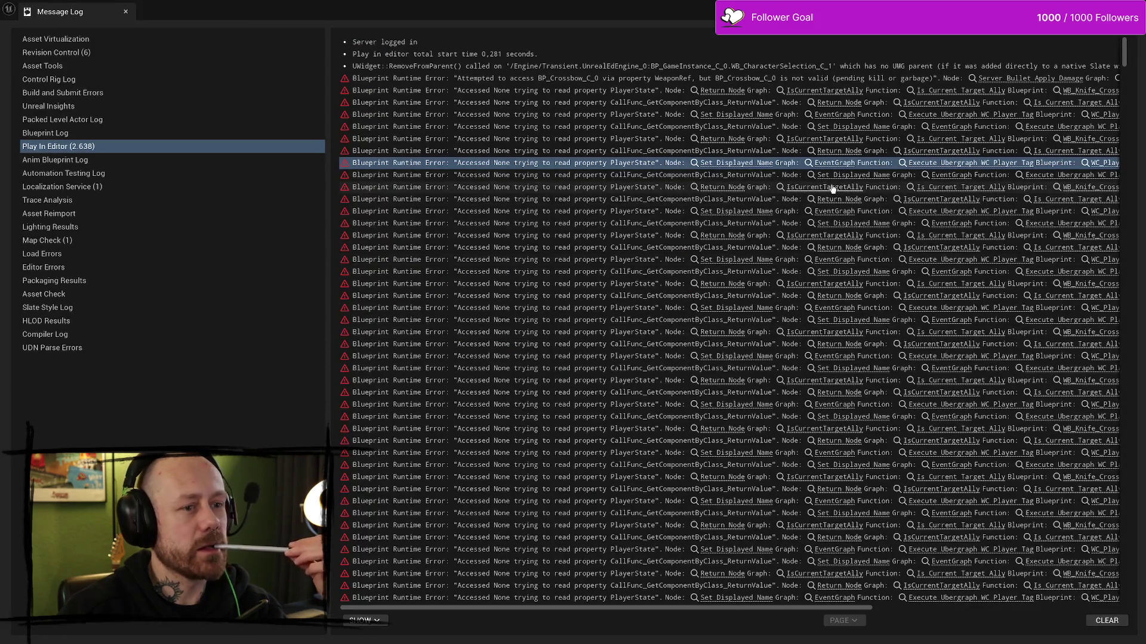
- Tidy the IsCurrentTargetAlly nodes in WB_Knife_Crosshair, then compile and save it
click(815, 190)
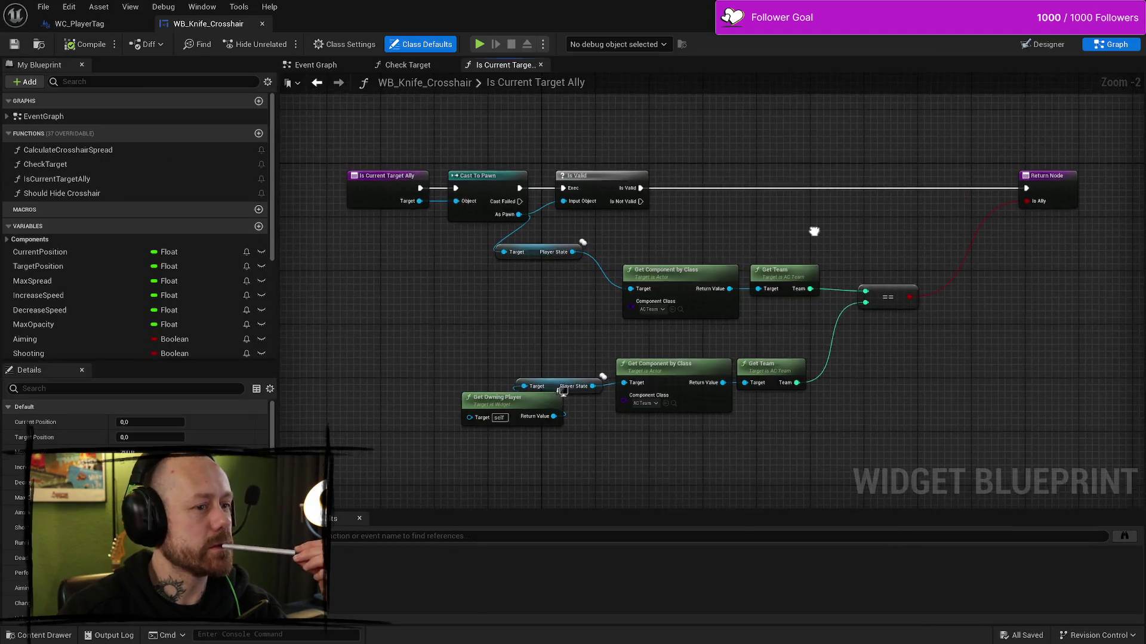
drag(800, 252, 806, 245)
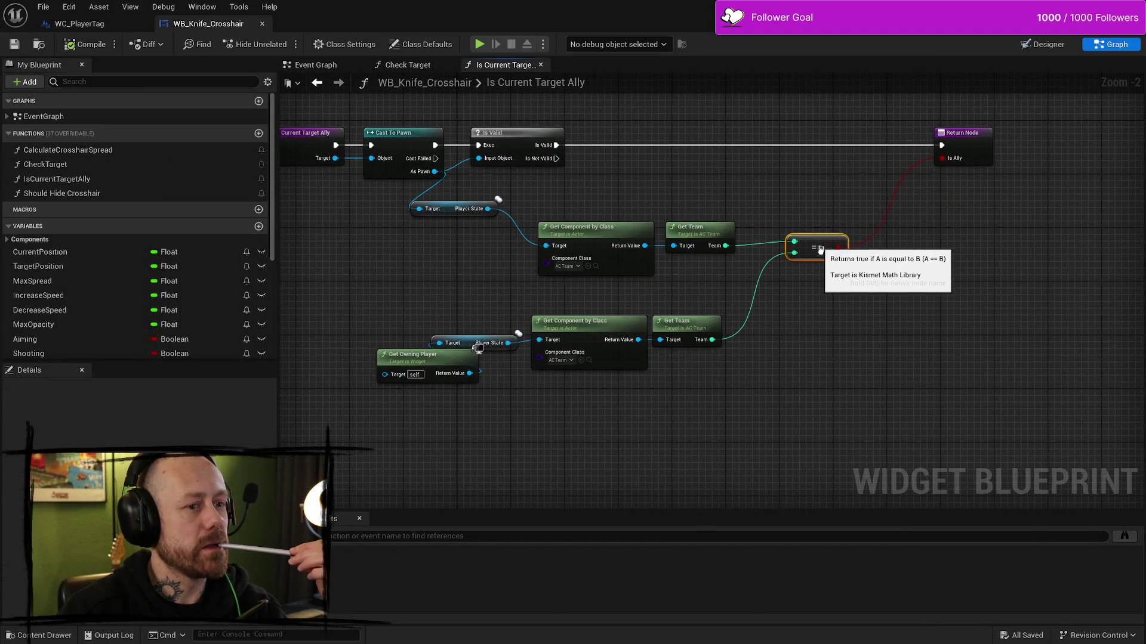
drag(445, 357, 444, 369)
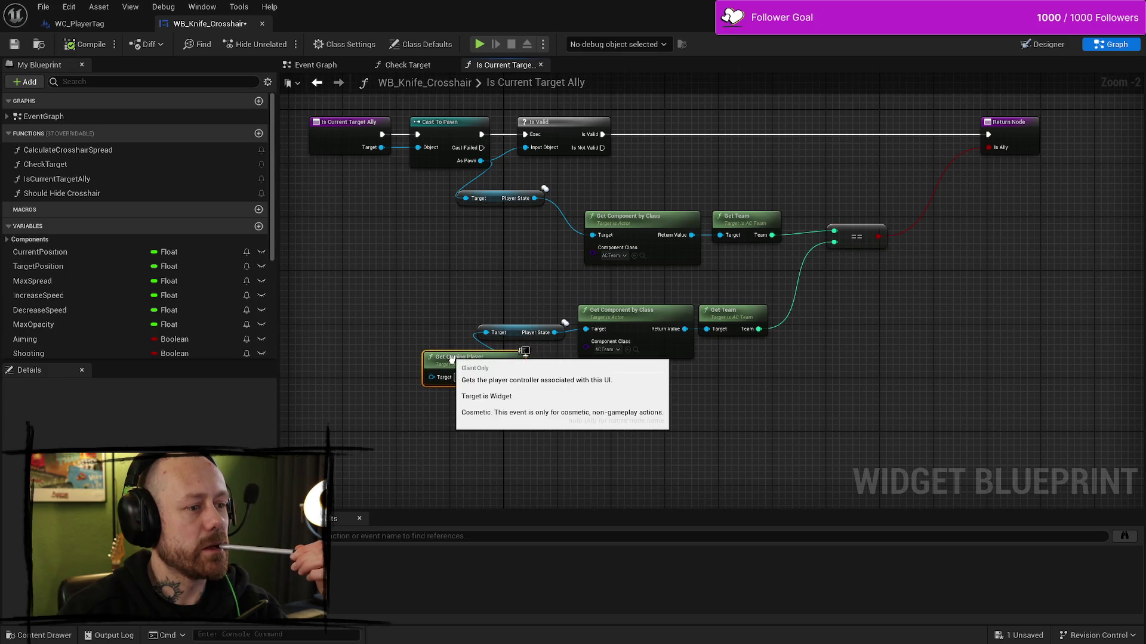
drag(528, 286, 506, 307)
click(596, 251)
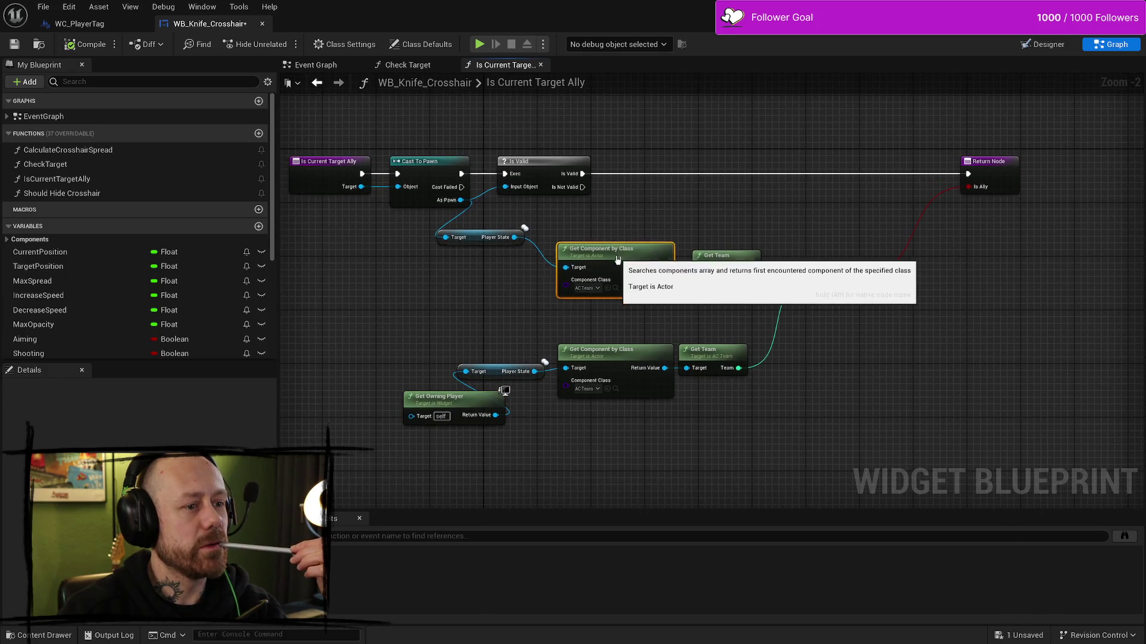
click(14, 44)
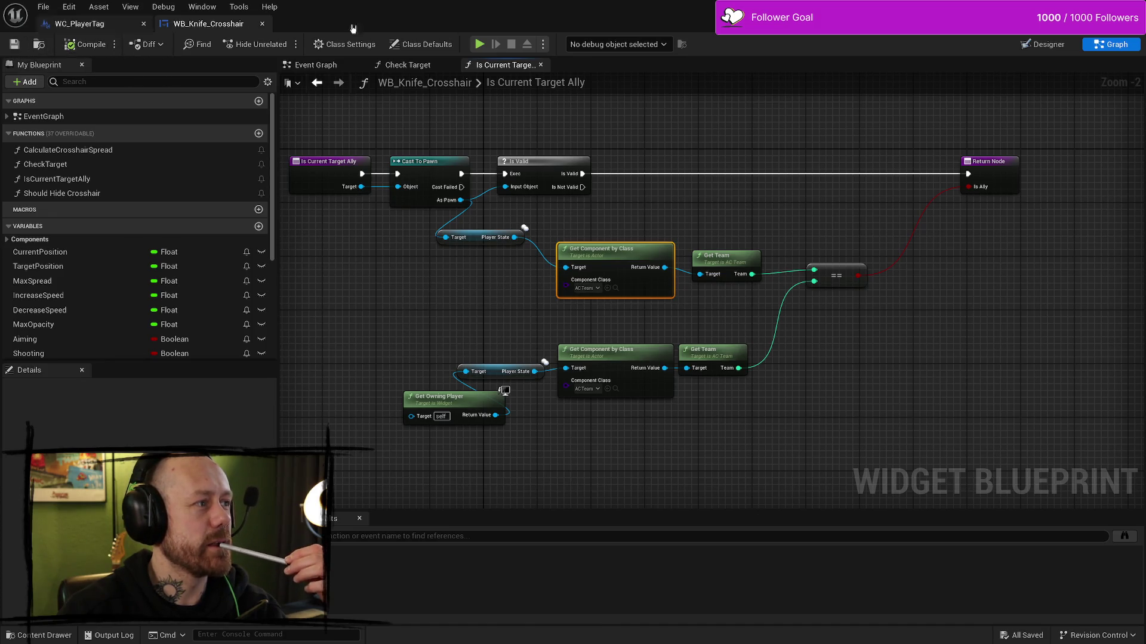
- Start a new play-test and quit the match to the Bloodspill main menu
key(alt+Tab)
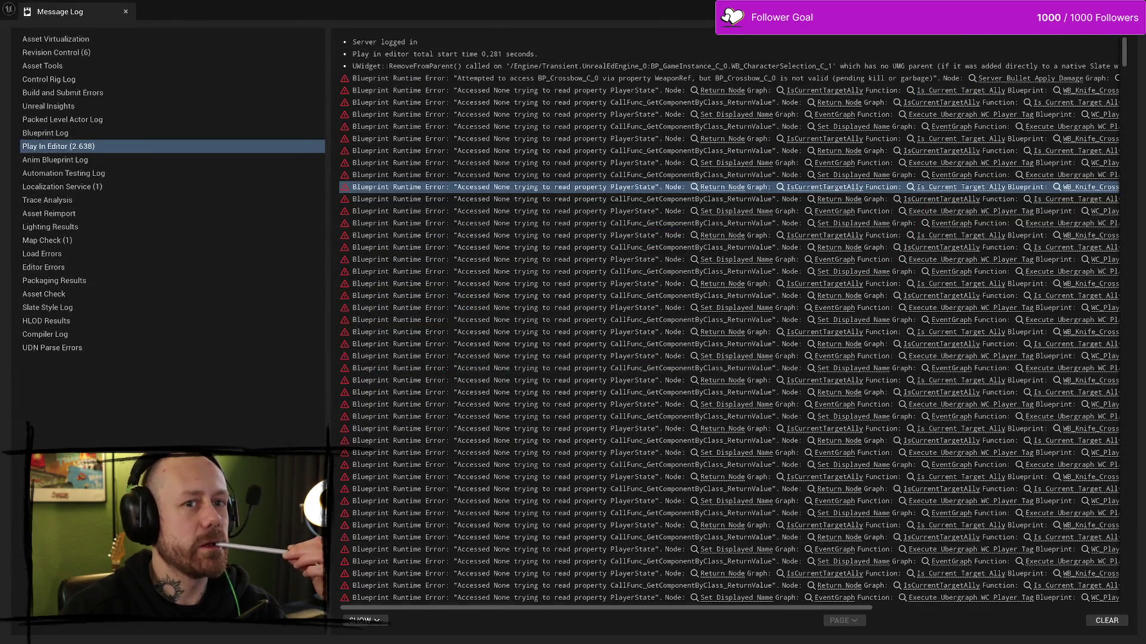
key(alt+Tab)
click(288, 44)
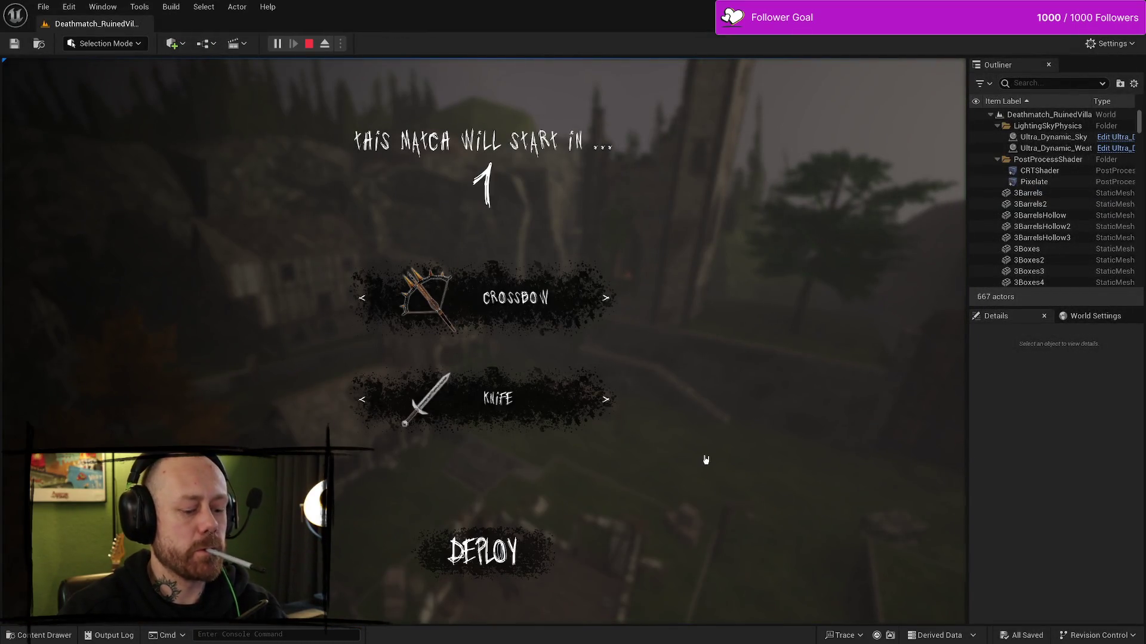
key(Escape)
click(149, 266)
click(373, 402)
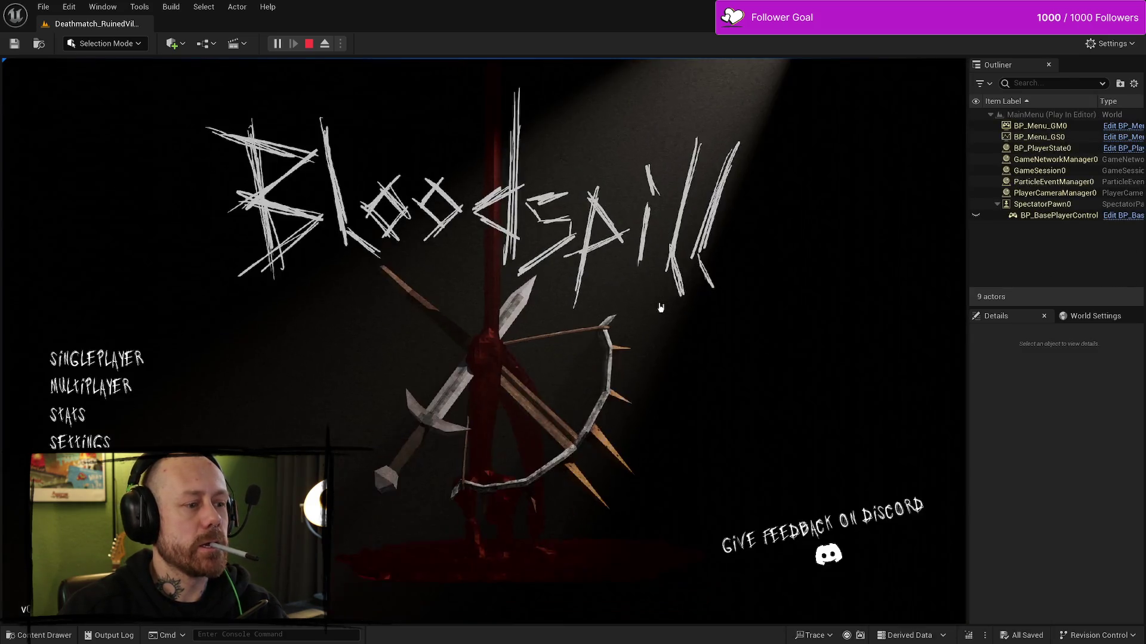
- Play a single-player Team Deathmatch, deploy, then stop the play-test
click(95, 359)
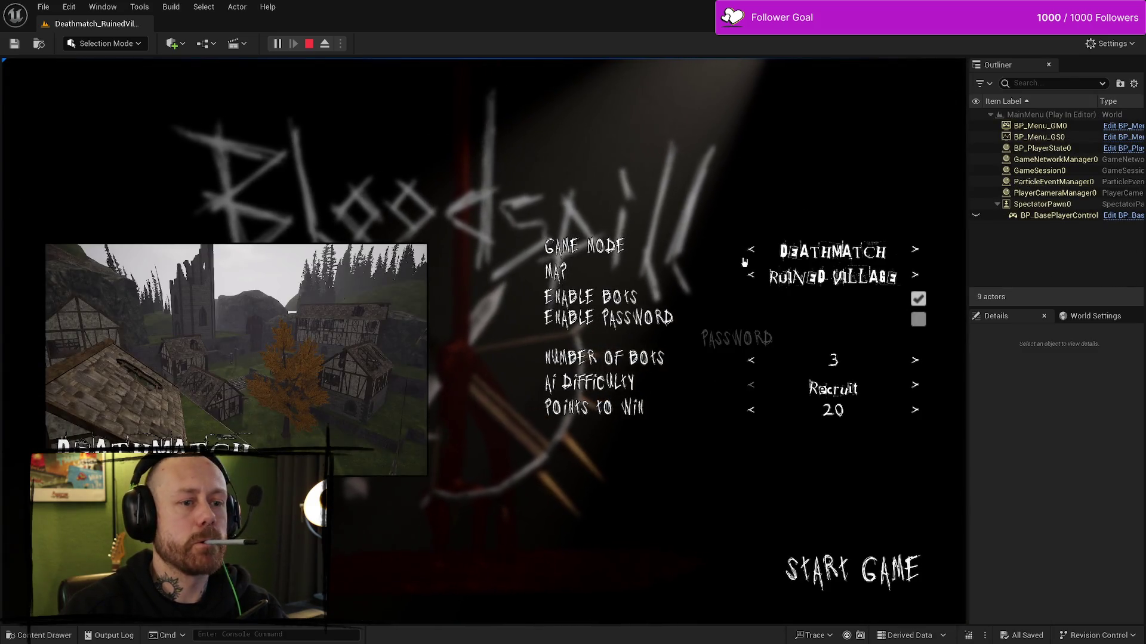
click(750, 250)
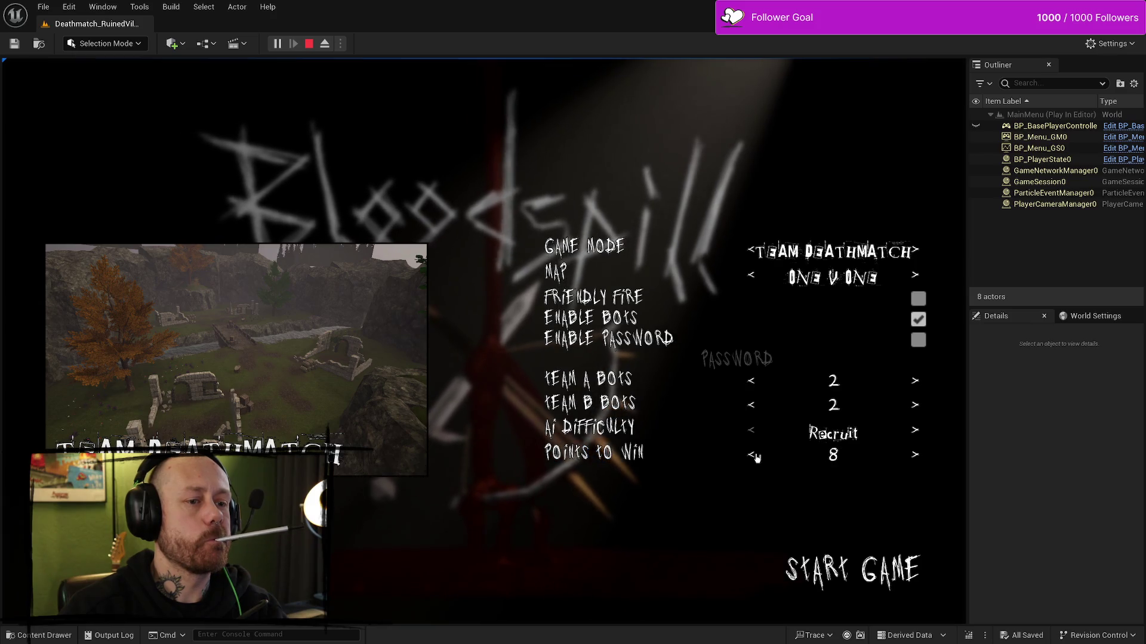
click(886, 556)
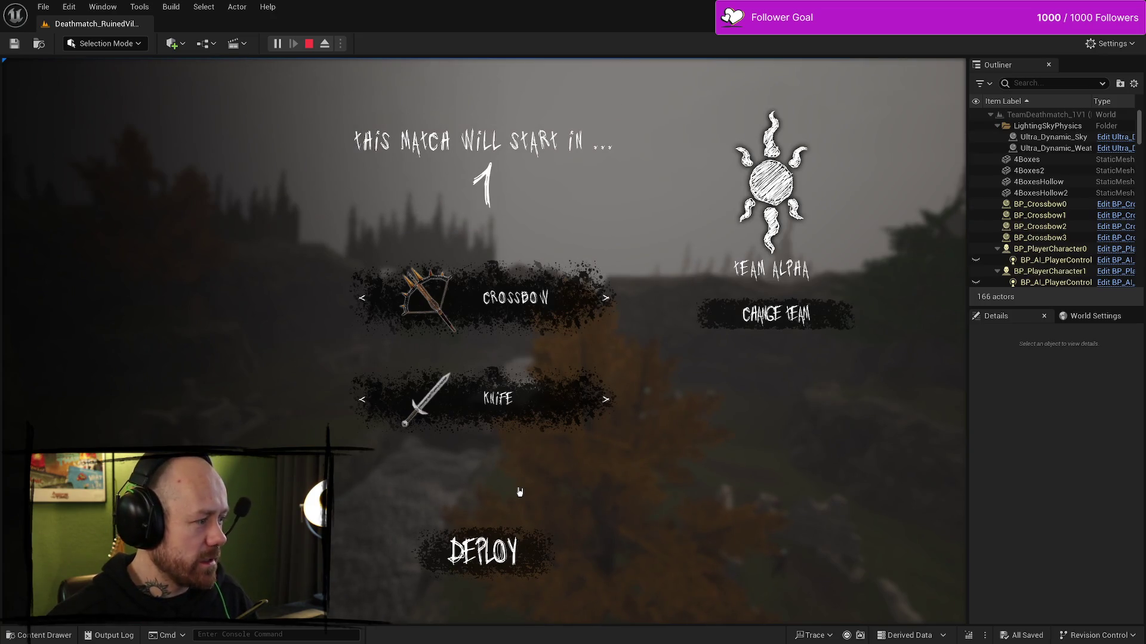
click(484, 552)
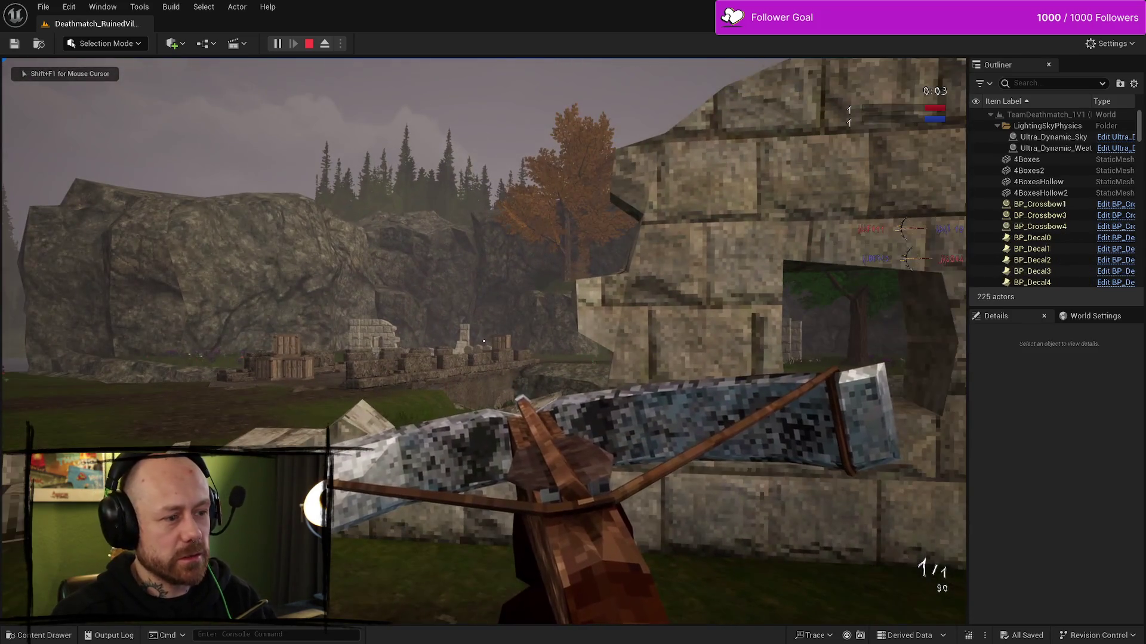
key(Escape)
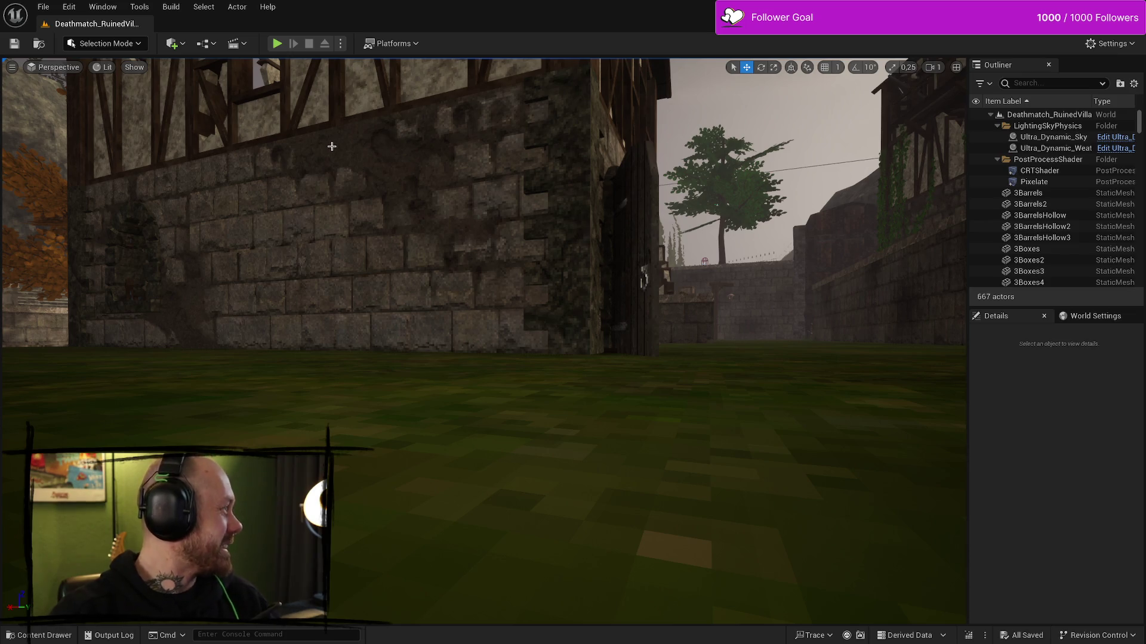
click(43, 7)
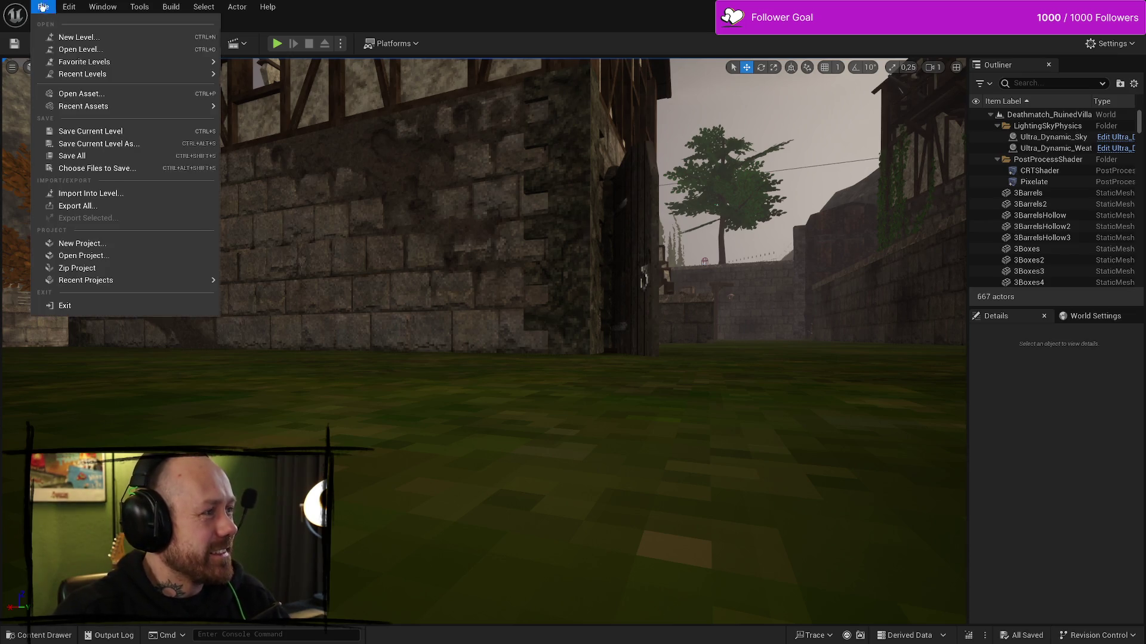
- Choose Save All from the File menu to save every level and asset
click(100, 162)
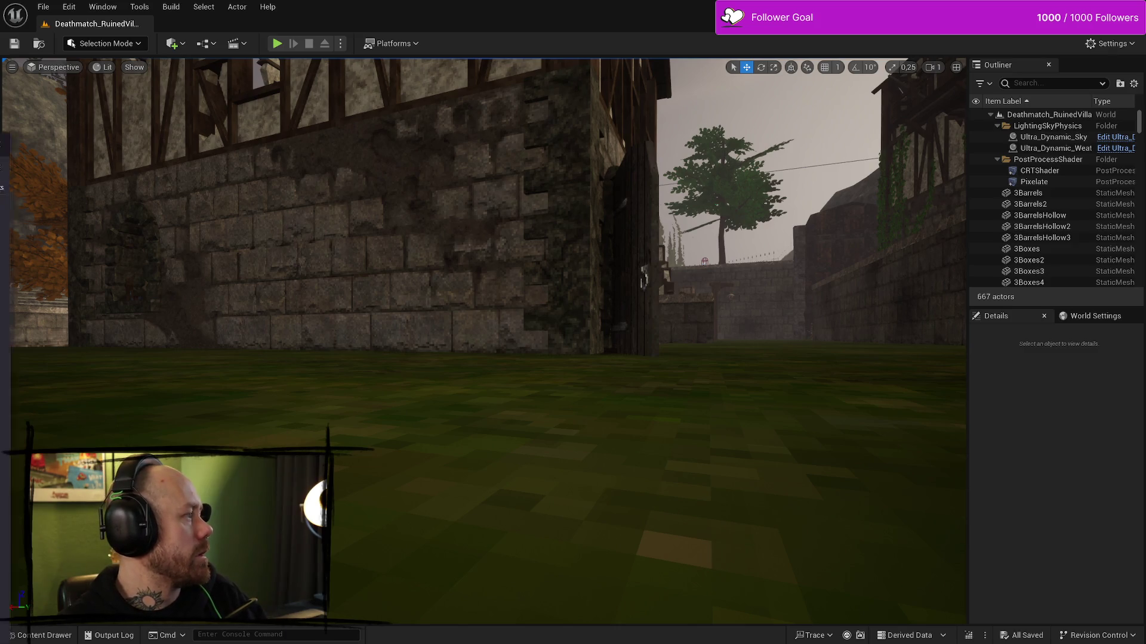
- Search for MineMogul, open its Steam store page, and play the trailer unmuted full screen
text(MineMogul)
key(Return)
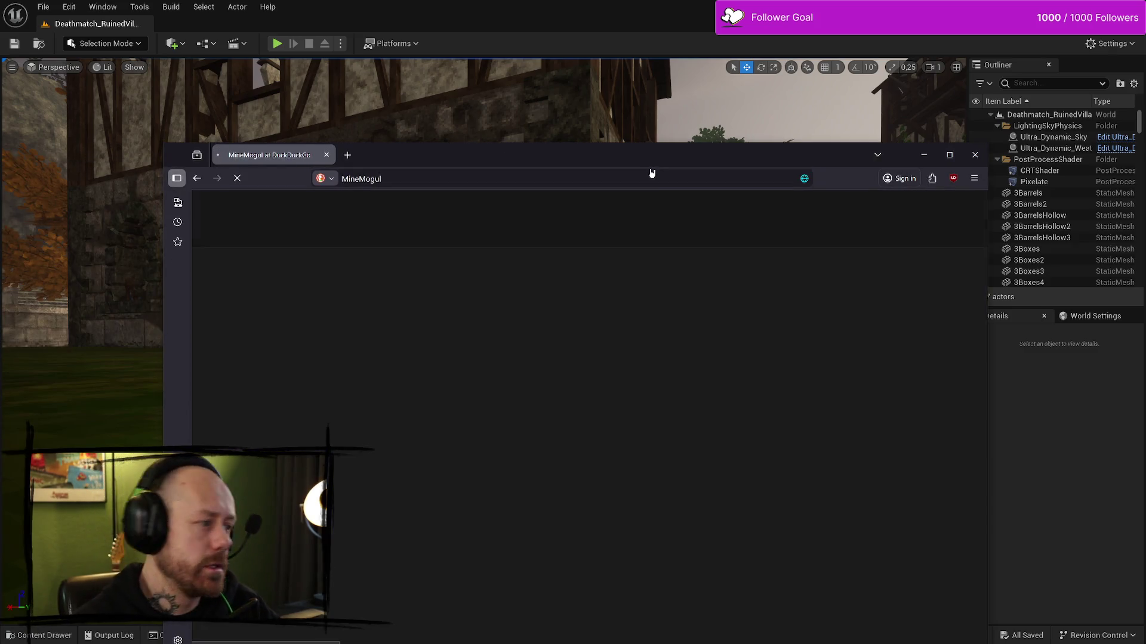
click(358, 312)
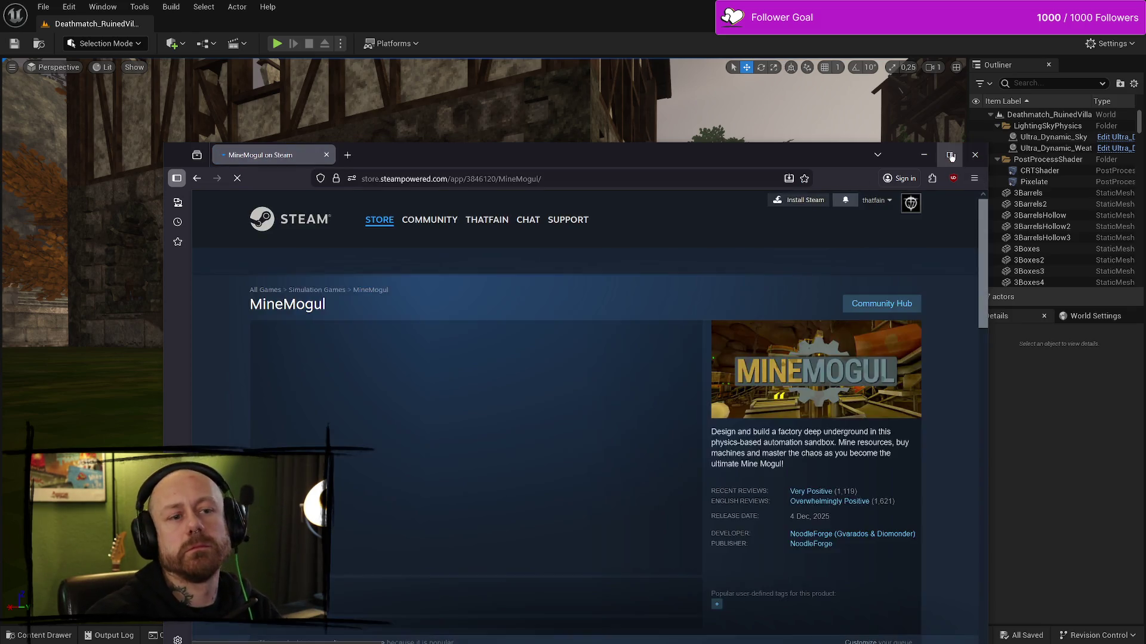
click(952, 156)
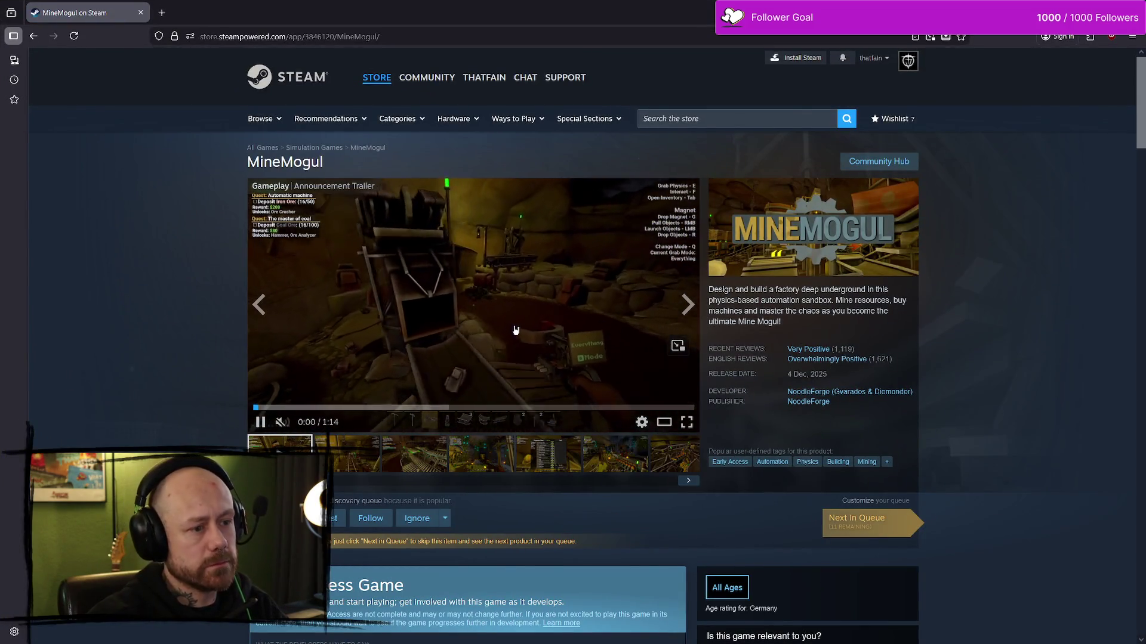
click(304, 423)
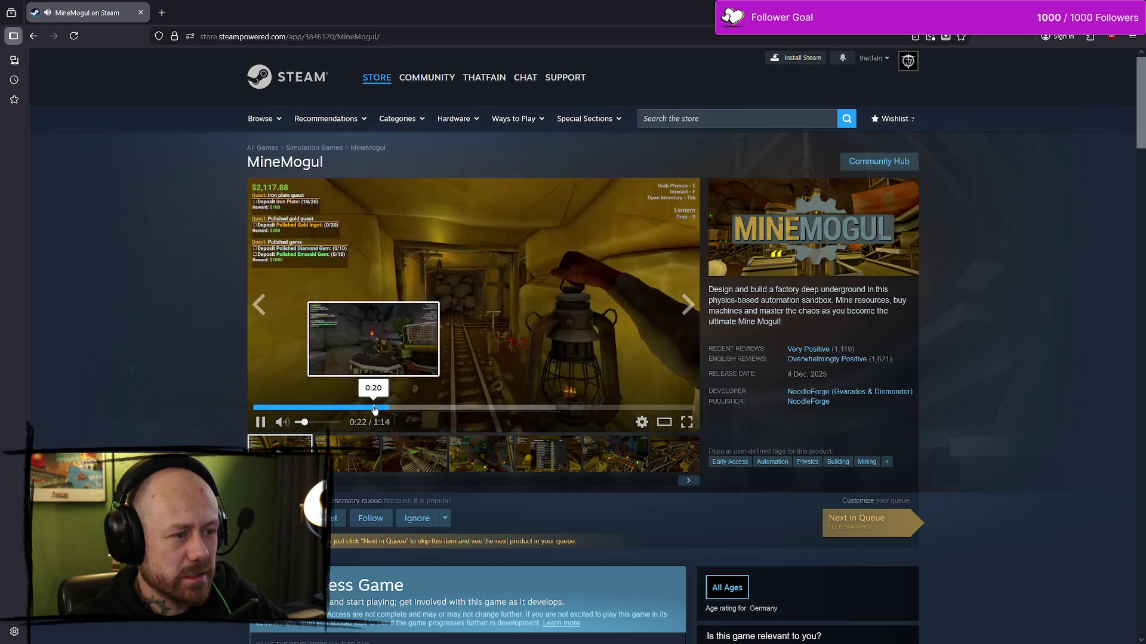
click(686, 428)
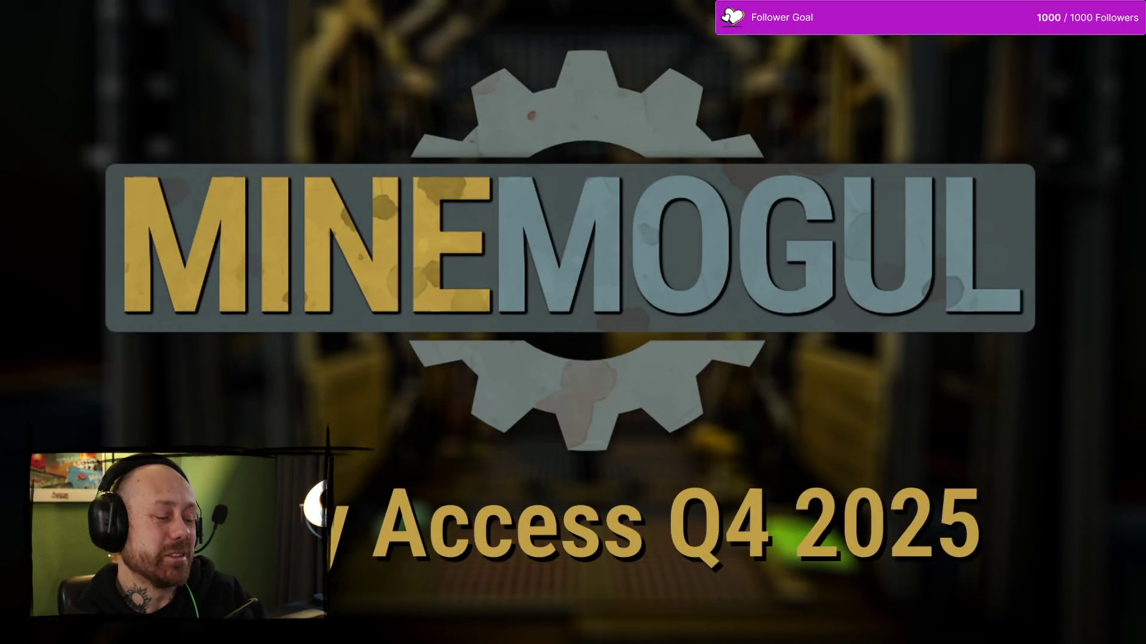
- Exit full-screen playback, scroll the MineMogul page down and back up, then return to Unreal
mouse_move(1132, 637)
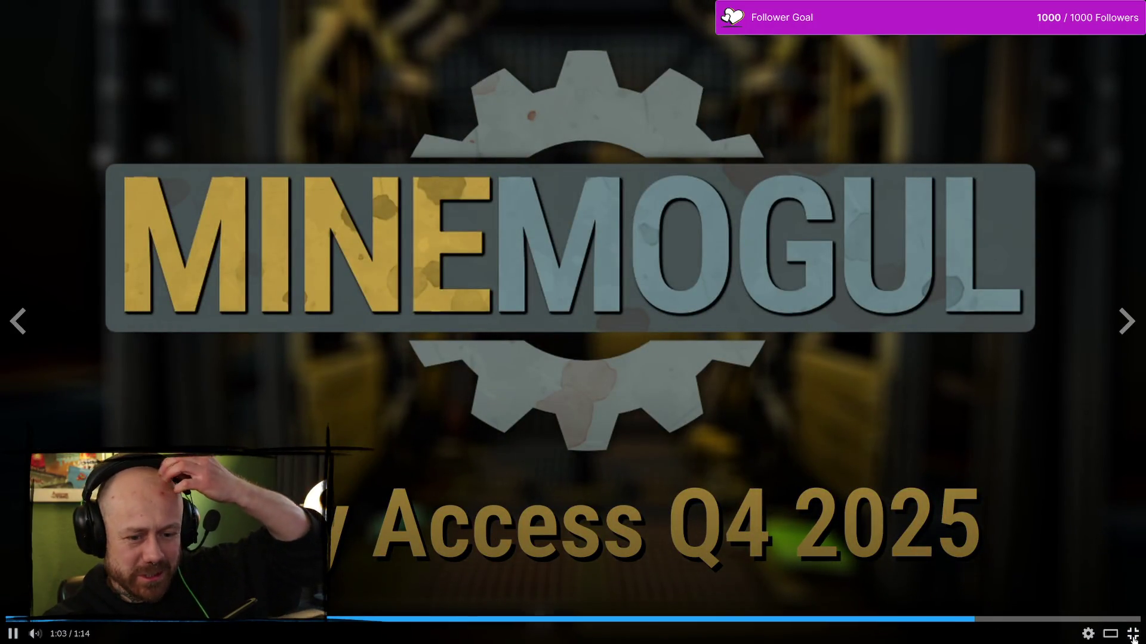
key(Escape)
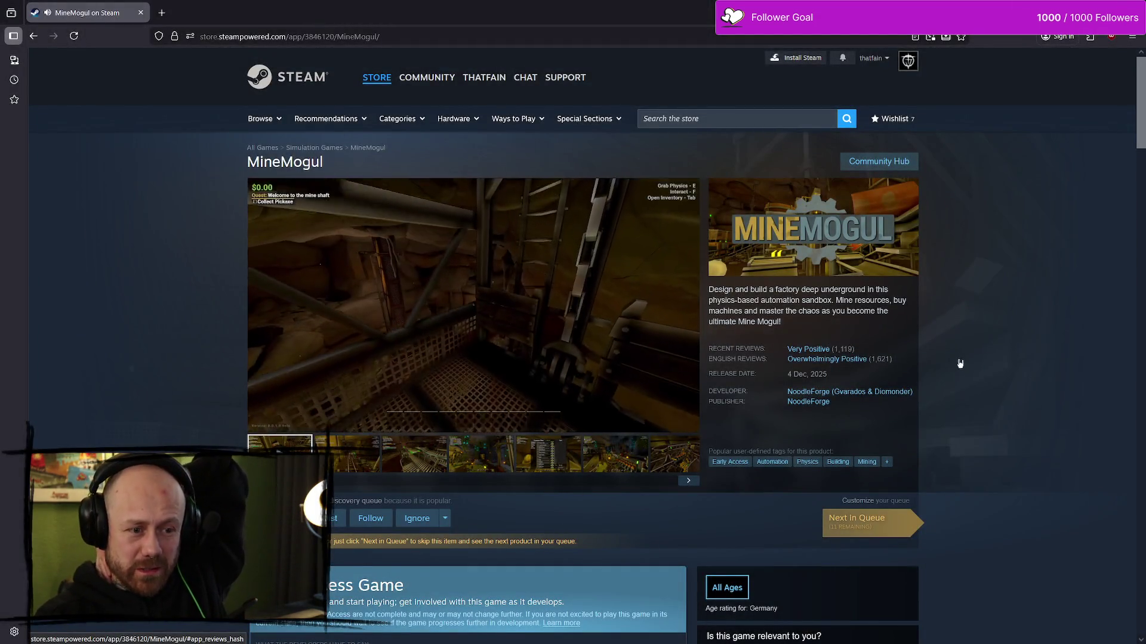
scroll(688, 336, down, 1)
scroll(688, 336, down, 4)
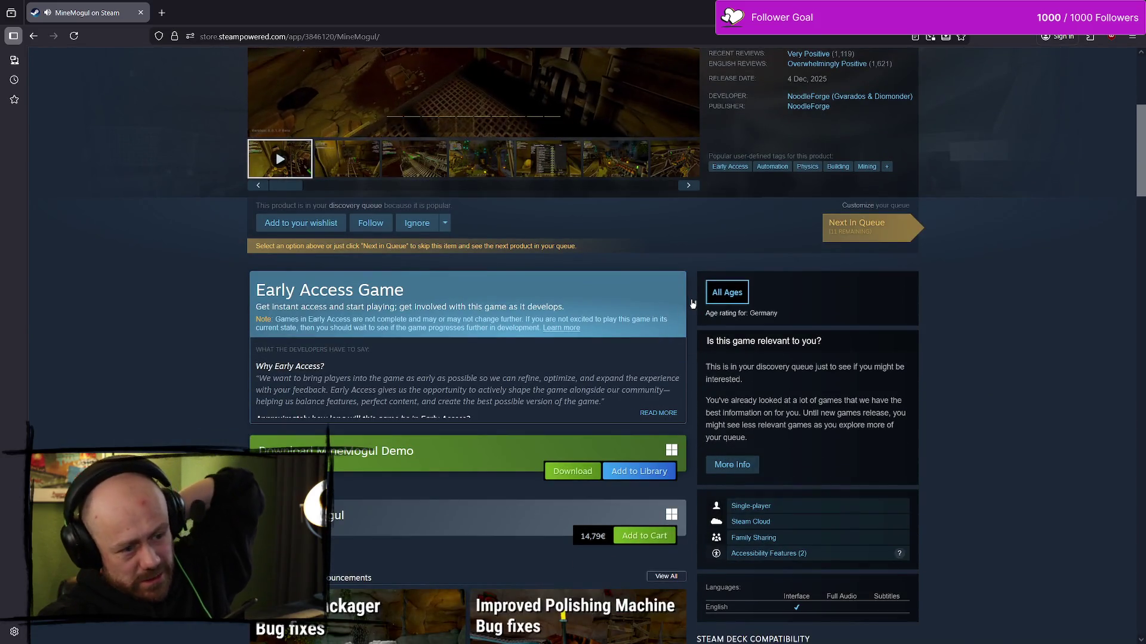
scroll(692, 304, up, 5)
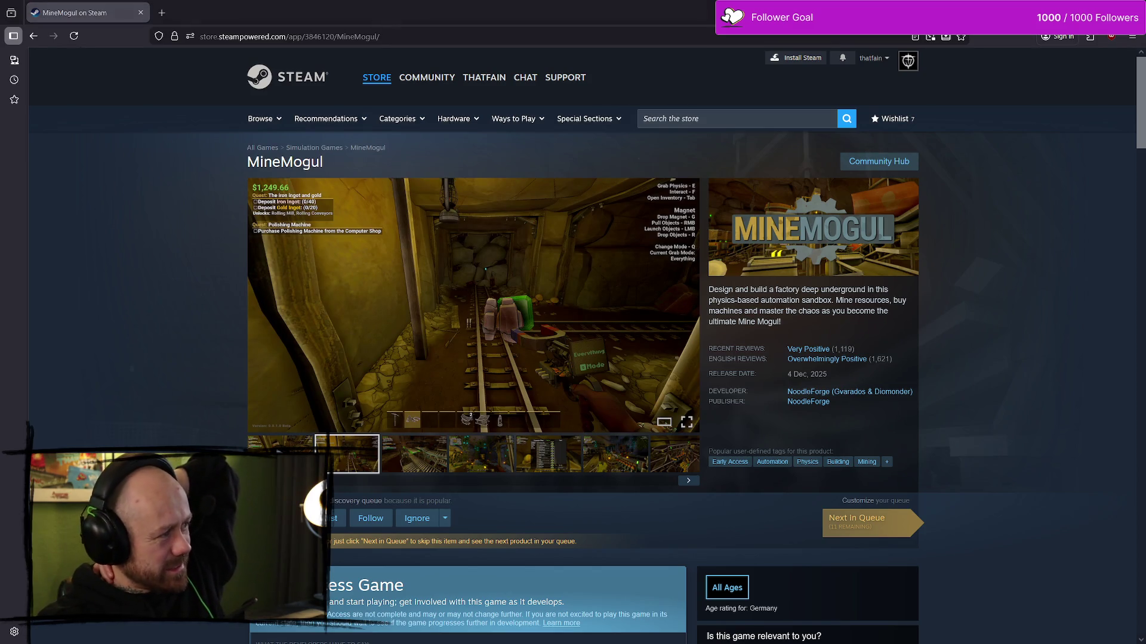
key(alt+Tab)
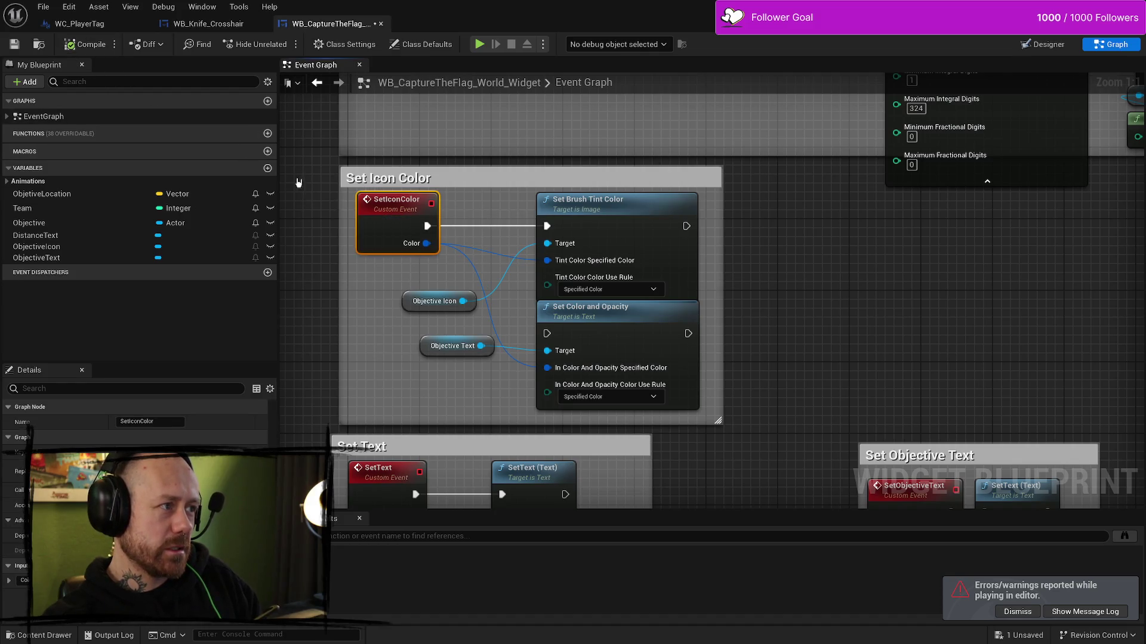
- Save WB_CaptureTheFlag_World_Widget and bring up the Play In Editor Message Log
click(46, 6)
click(59, 74)
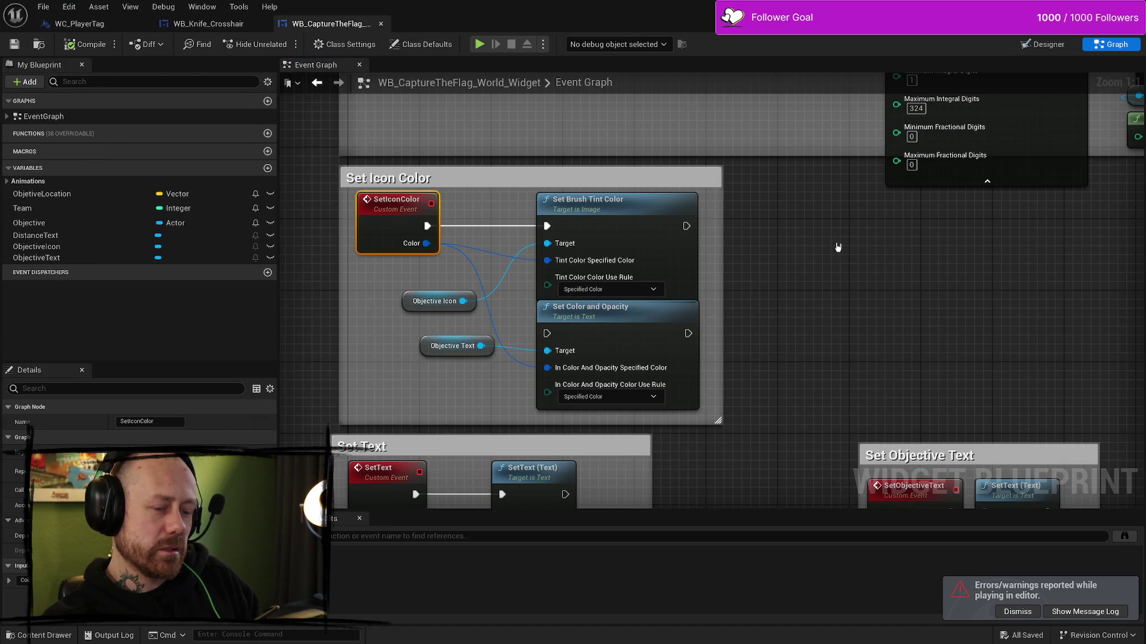
key(ctrl+space)
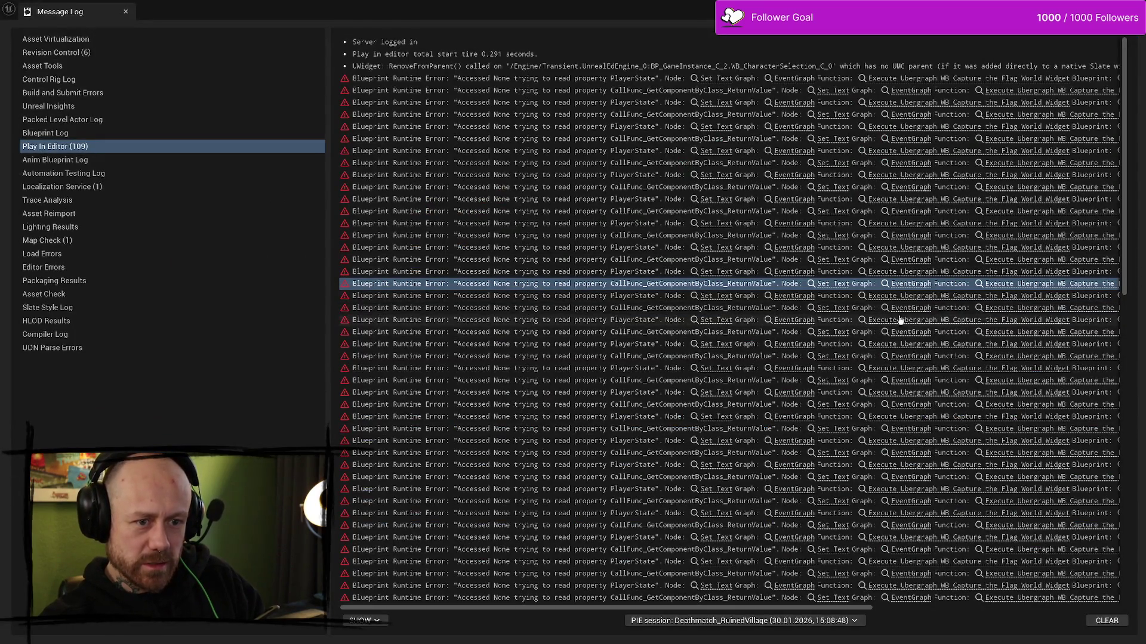
- Trace a PlayerState error to its Set Text node, then recompile the widget
click(1019, 309)
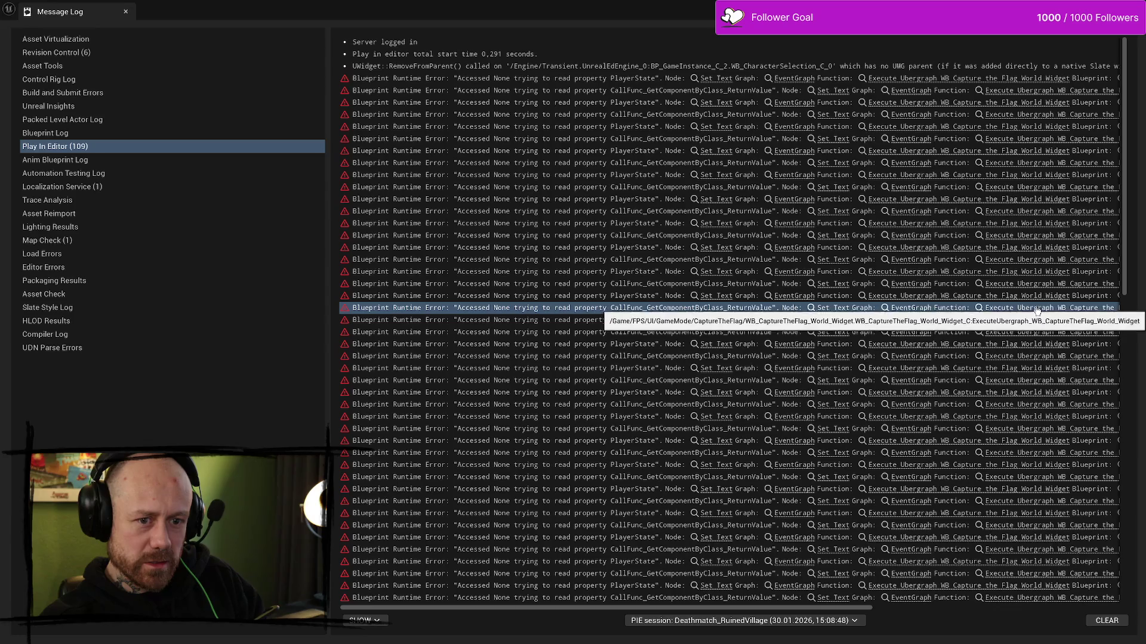
click(1031, 295)
scroll(828, 600, right, 3)
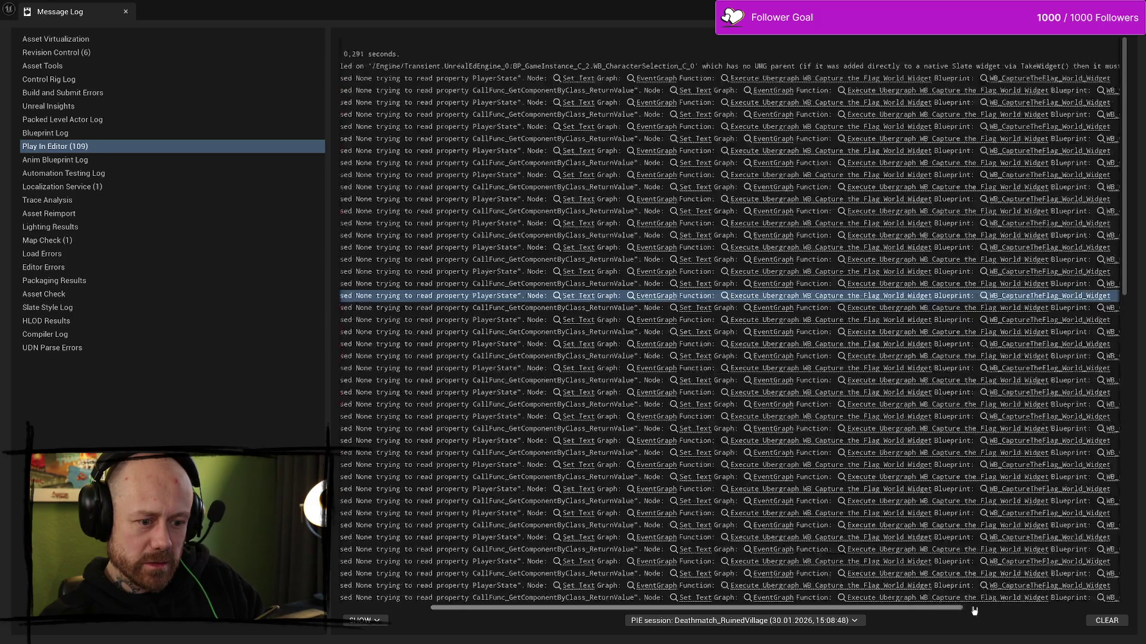
click(633, 586)
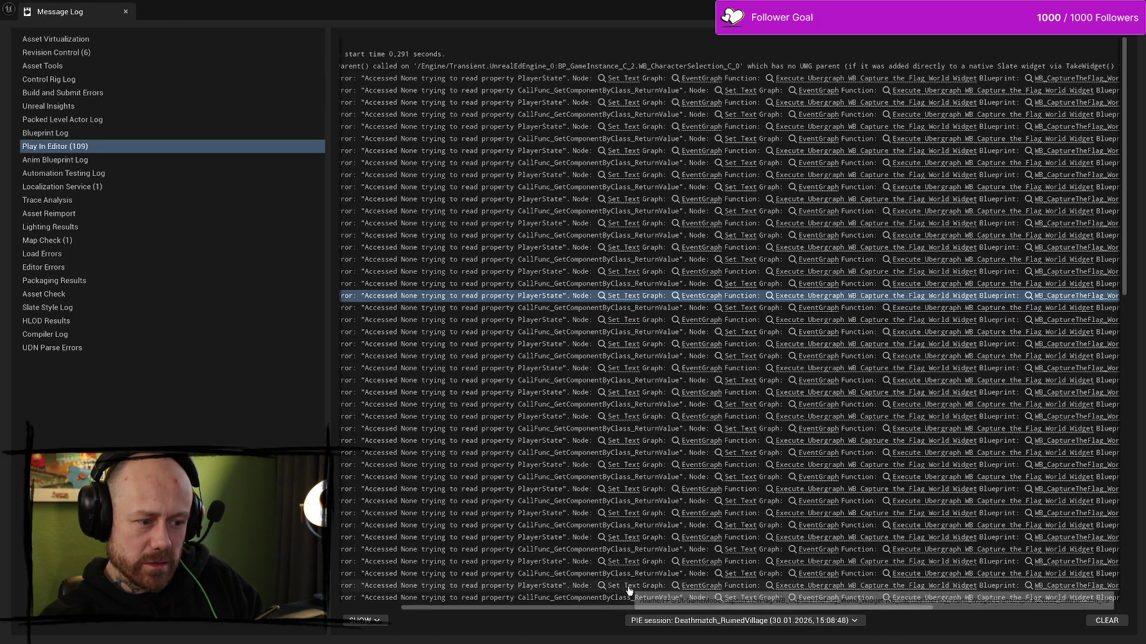
drag(622, 298, 689, 172)
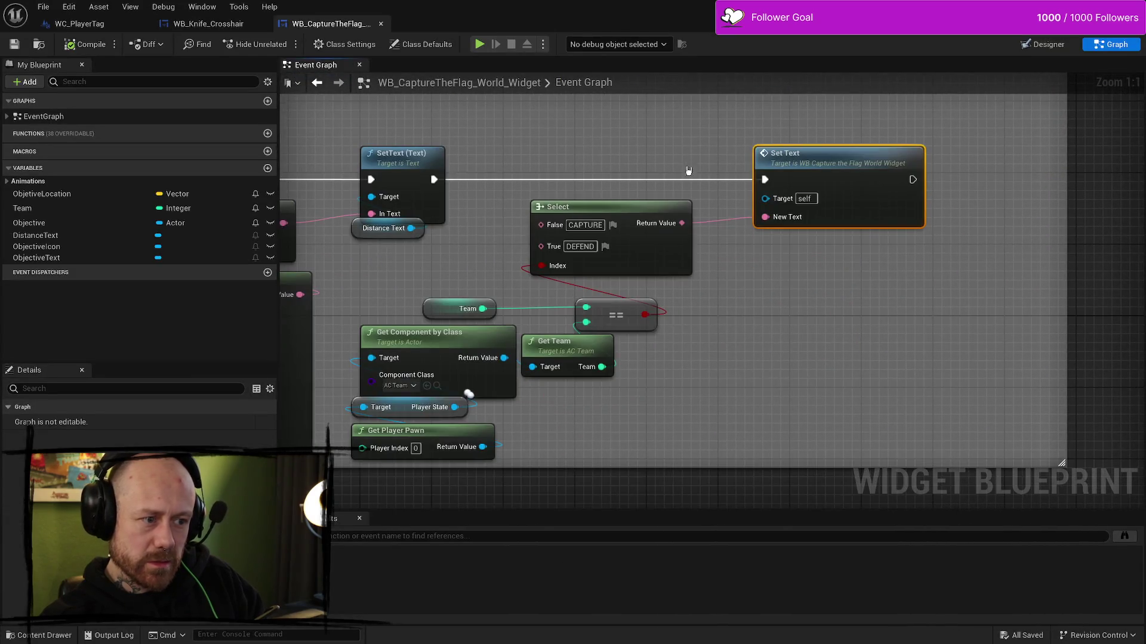
scroll(665, 158, down, 1)
click(85, 45)
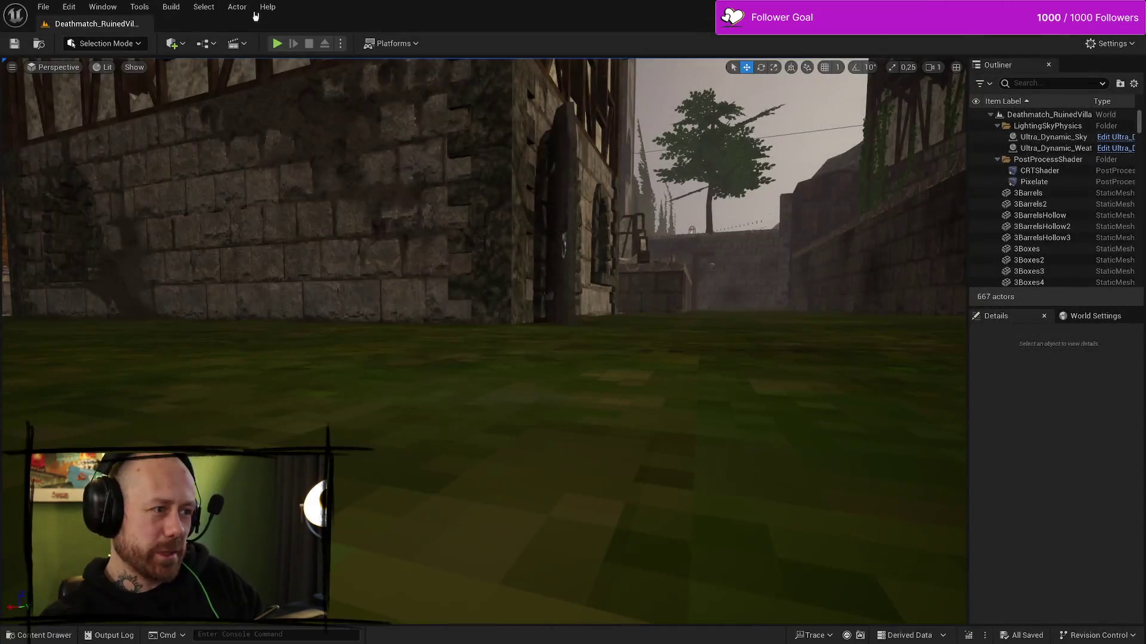
- Play the level, quit the Deathmatch match, and start a Singleplayer Capture the Flag game
click(277, 43)
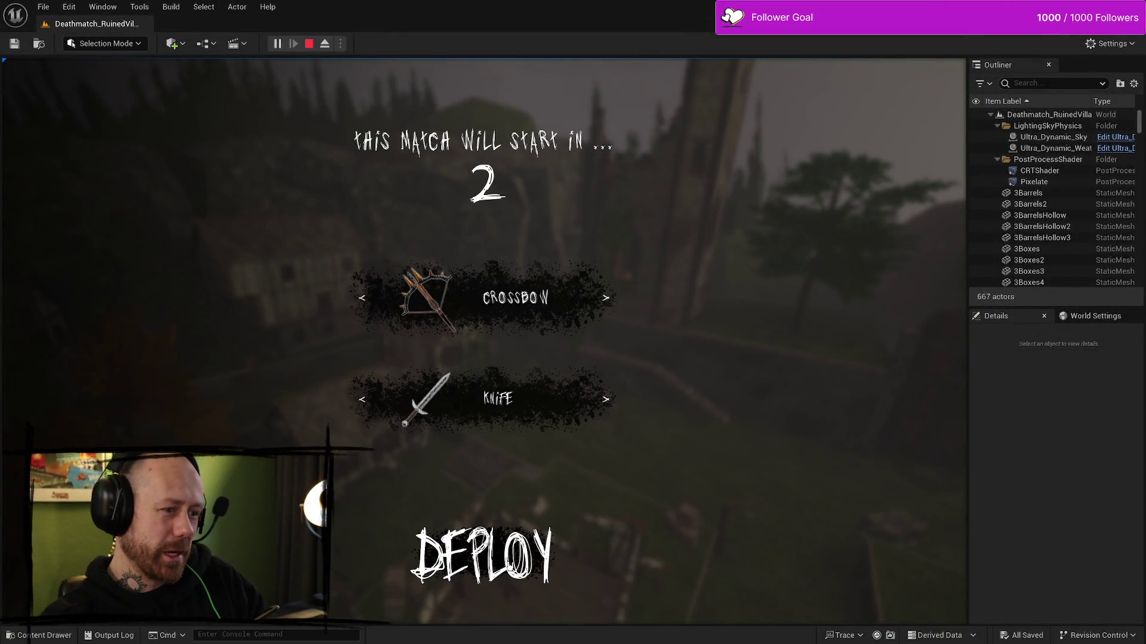
key(Escape)
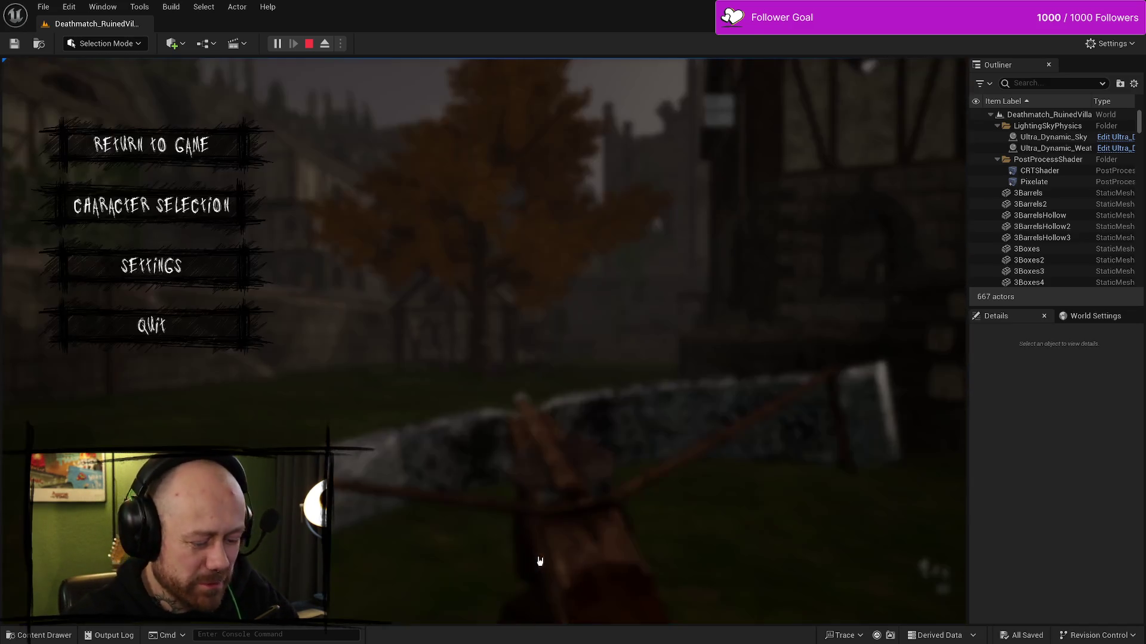
click(154, 326)
click(376, 419)
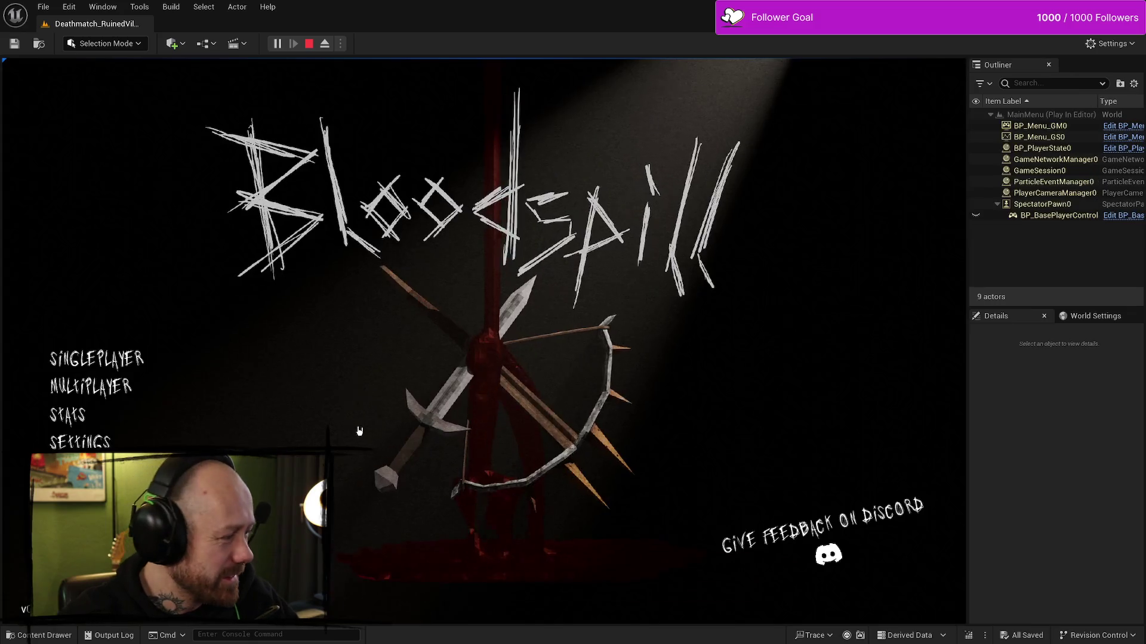
click(95, 358)
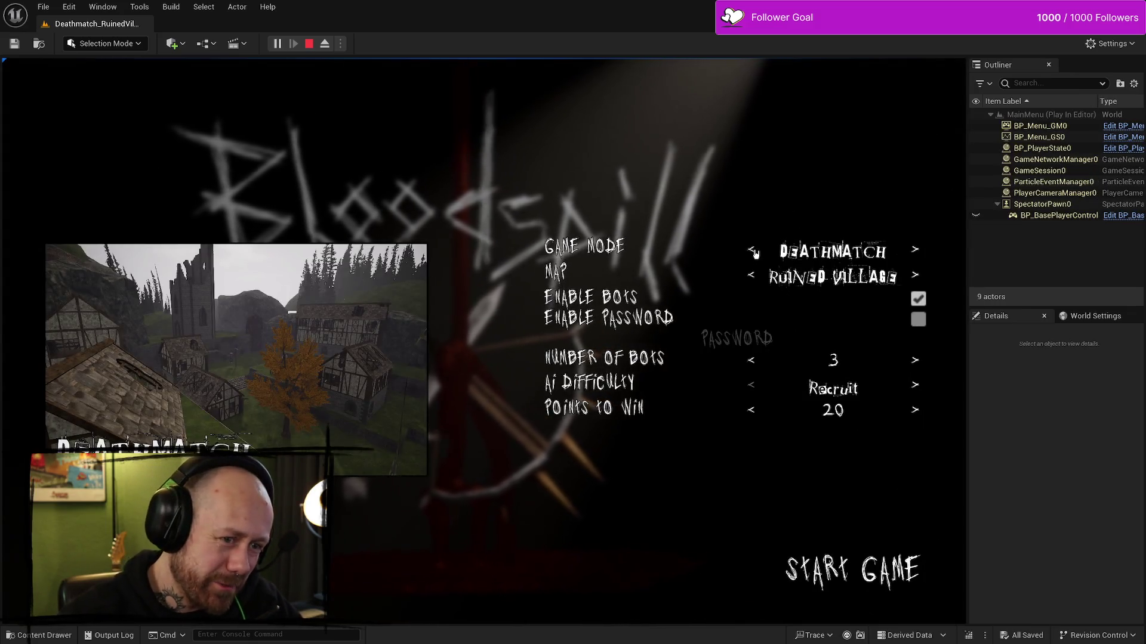
click(755, 253)
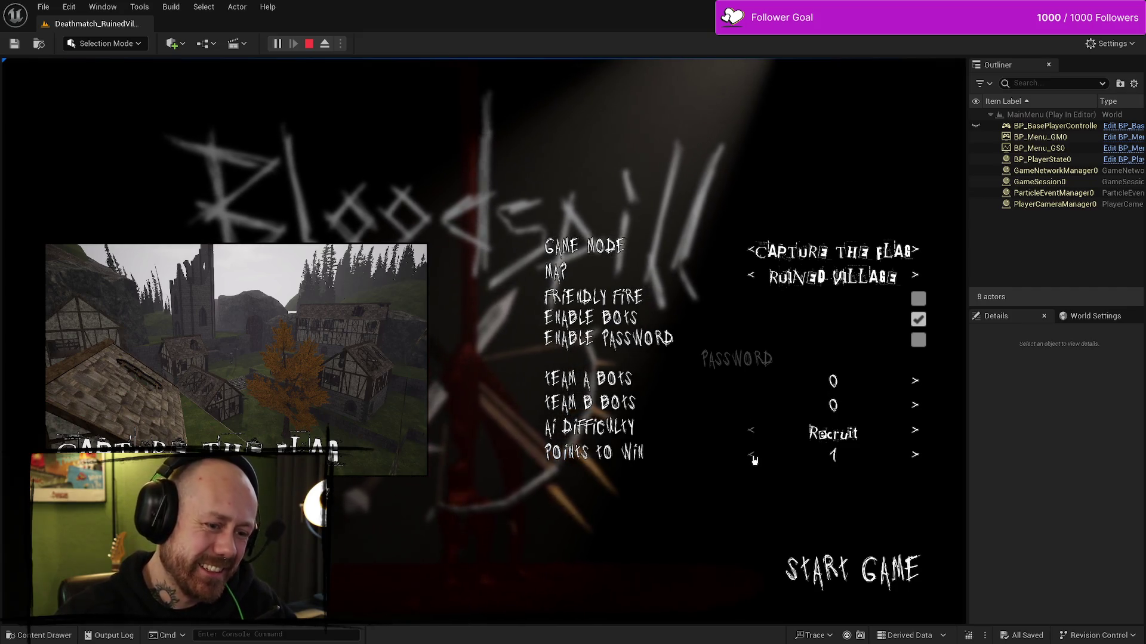
click(845, 579)
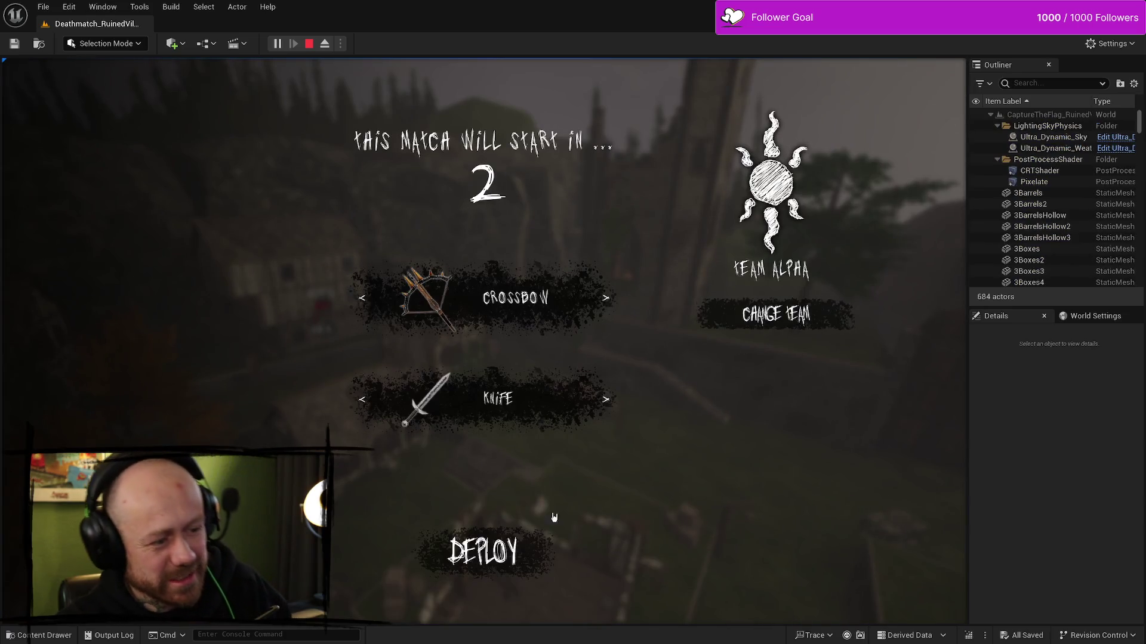
- Deploy with the crossbow, walk toward the enemy flag, then end the play-test
click(496, 550)
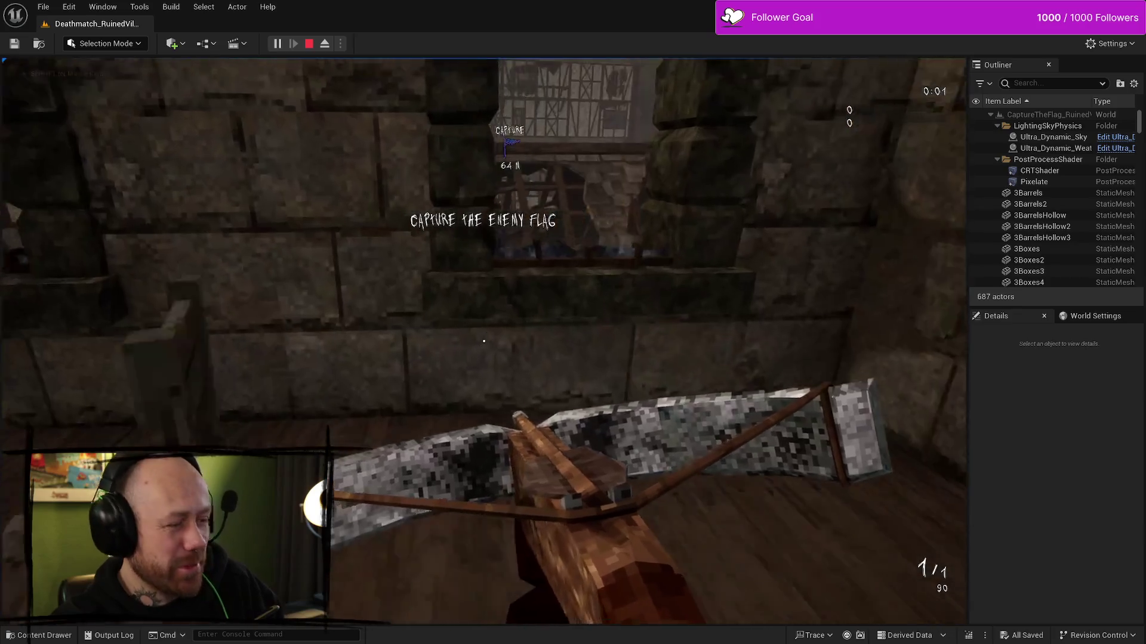
key(w)
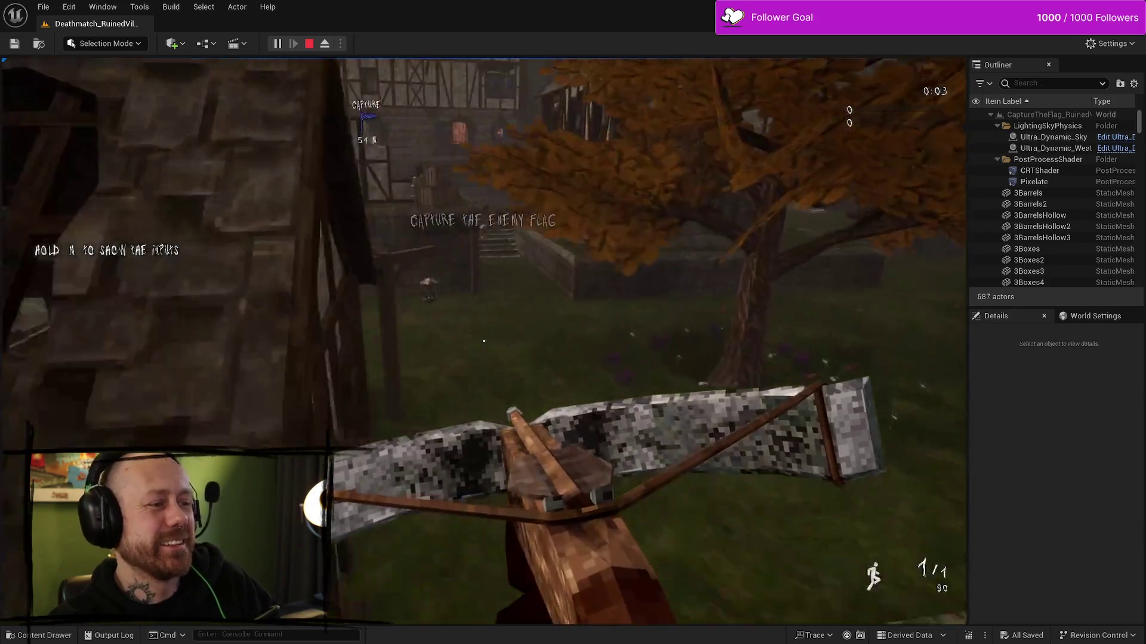
key(w)
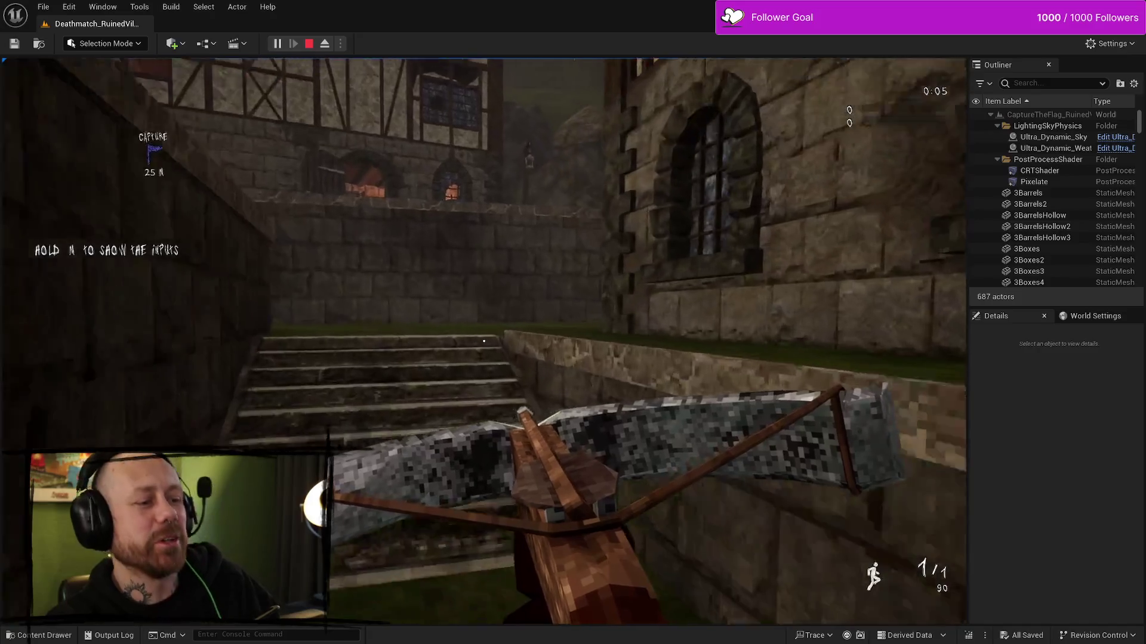
key(w)
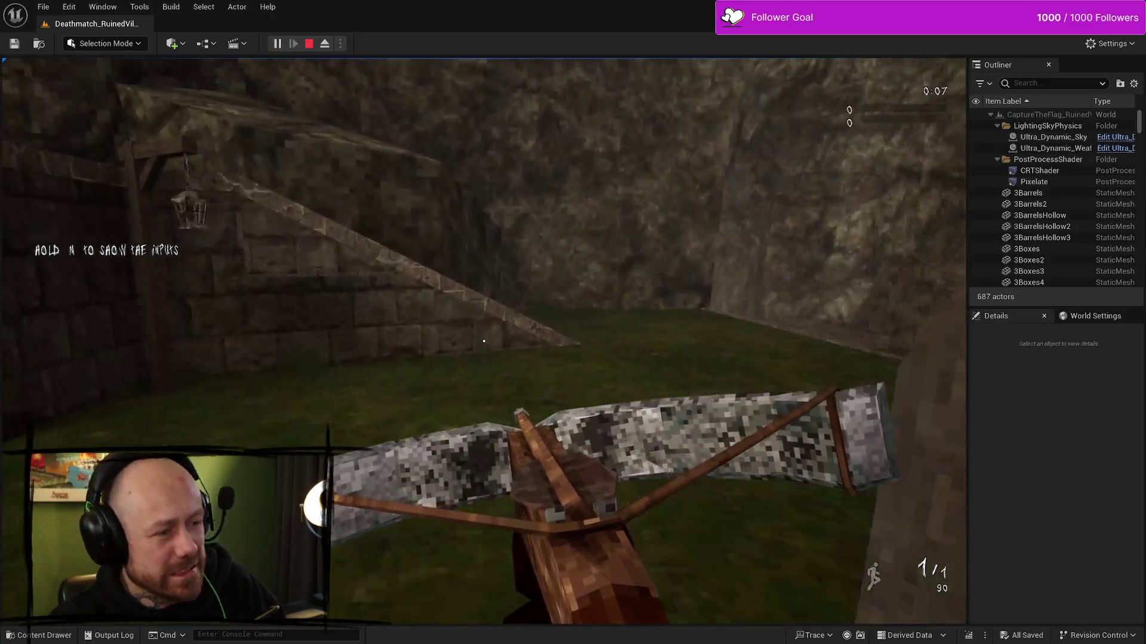
key(Escape)
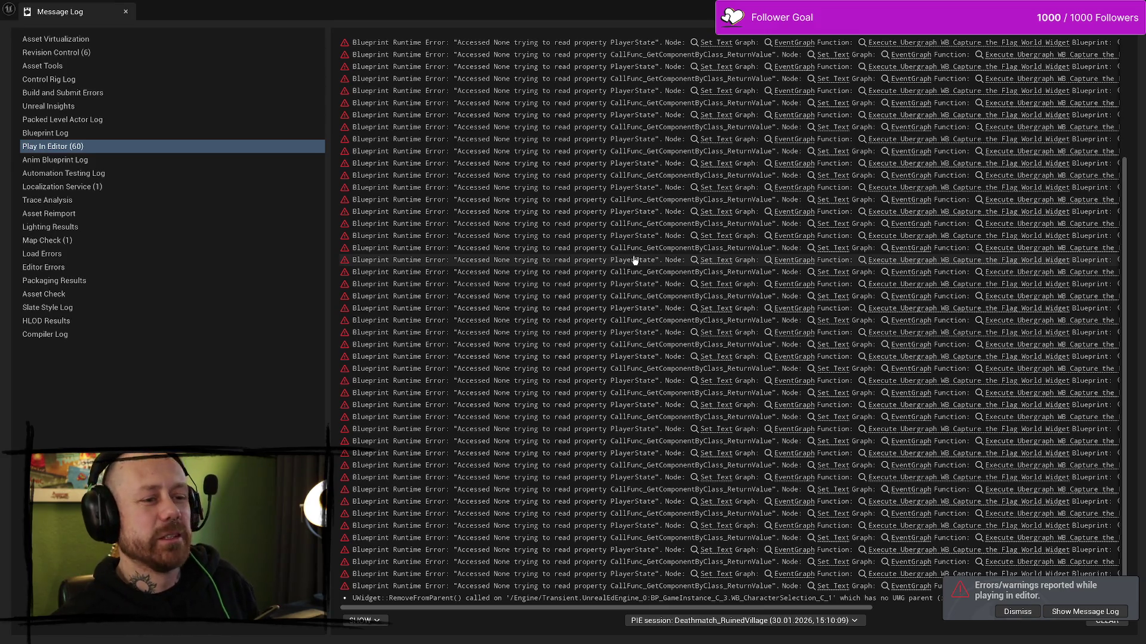
- Dismiss the Message Log of 60 PlayerState errors to reveal the Deathmatch_RuinedVillage viewport
key(alt+Tab)
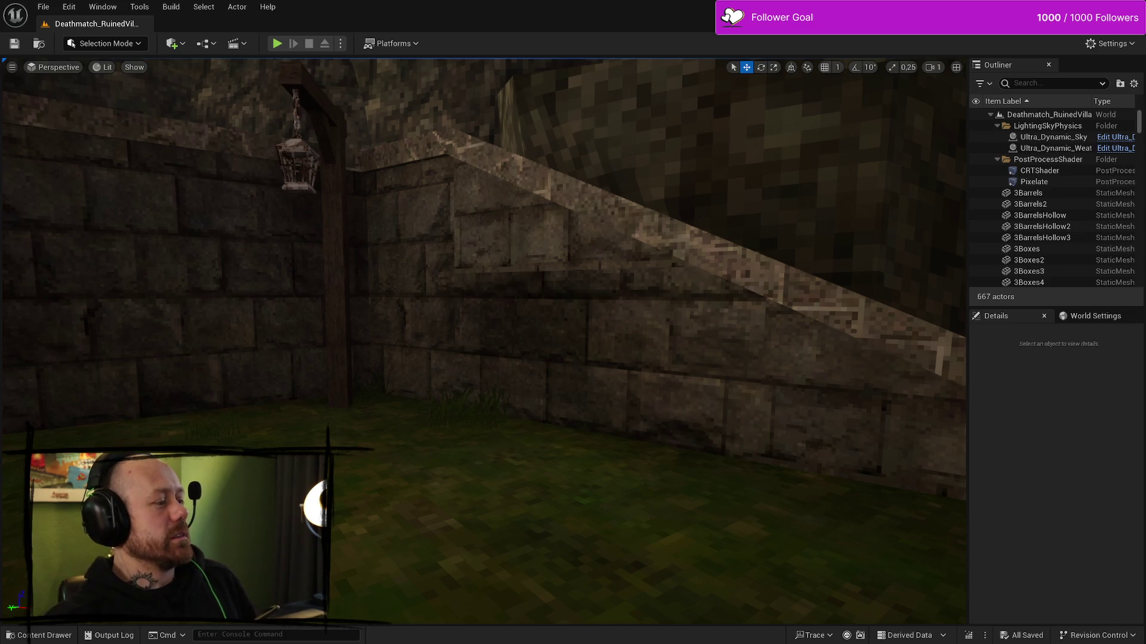
- Turn the viewport camera from the stair wall toward the orange-leaved courtyard tree
mouse_move(848, 235)
mouse_down()
mouse_move(931, 236)
mouse_move(847, 236)
mouse_move(853, 208)
mouse_move(883, 209)
mouse_move(883, 179)
mouse_move(747, 239)
mouse_up()
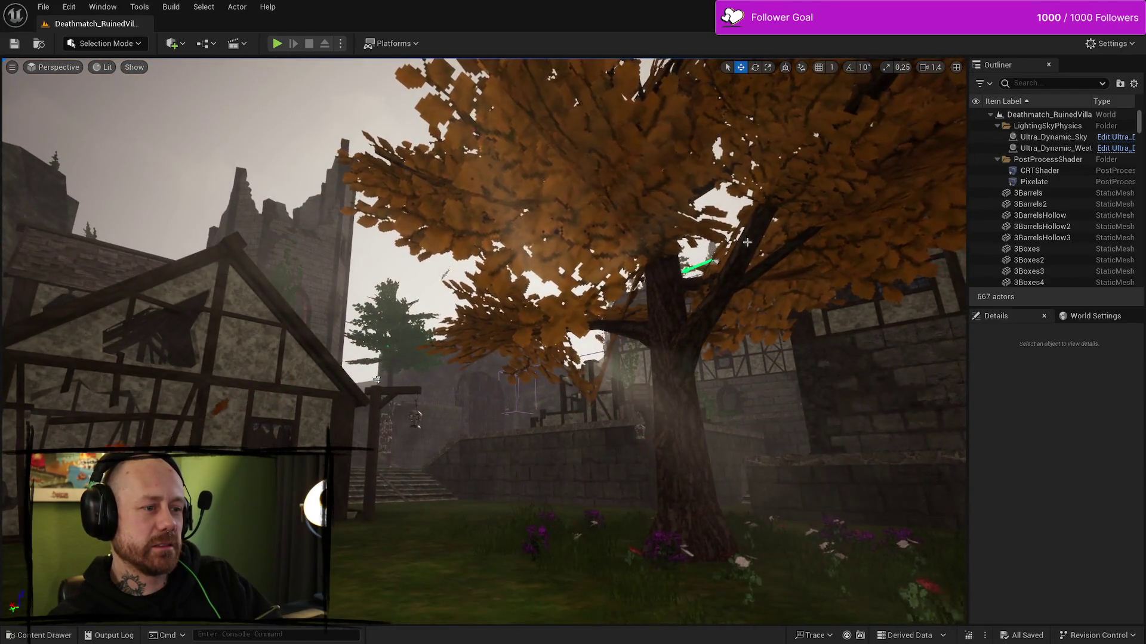
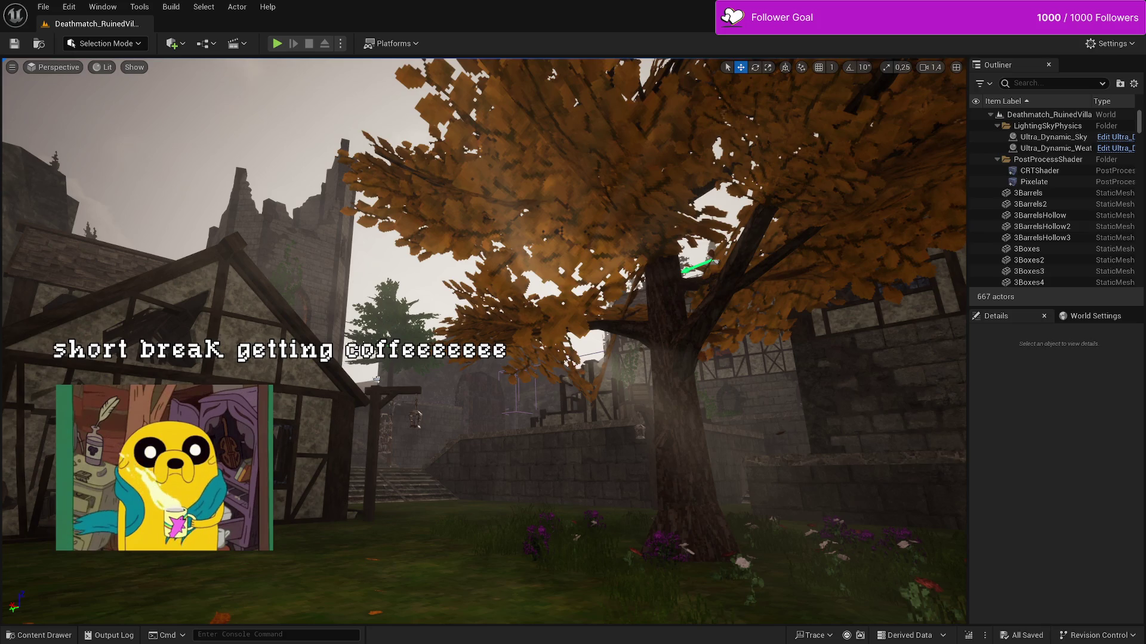
- Select Ultra_Dynamic_Sky to show Time Of Day 960 and Cloud Coverage 1.14, then move toward the house
click(365, 293)
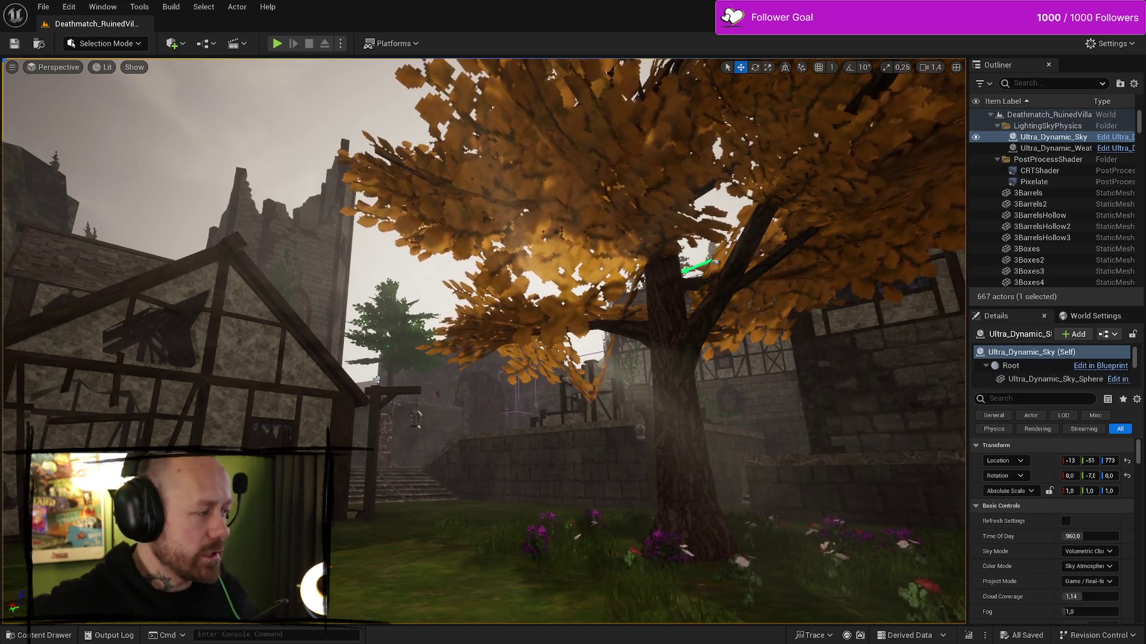
mouse_move(377, 379)
mouse_down()
mouse_move(334, 335)
mouse_move(322, 263)
mouse_move(275, 262)
mouse_up()
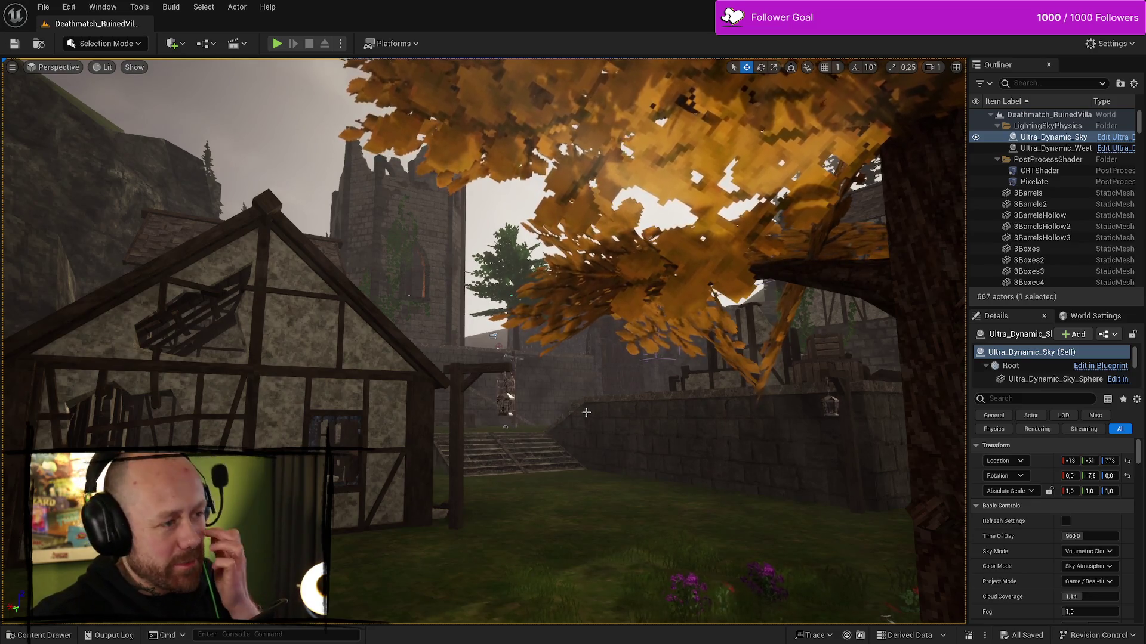
drag(586, 412, 609, 412)
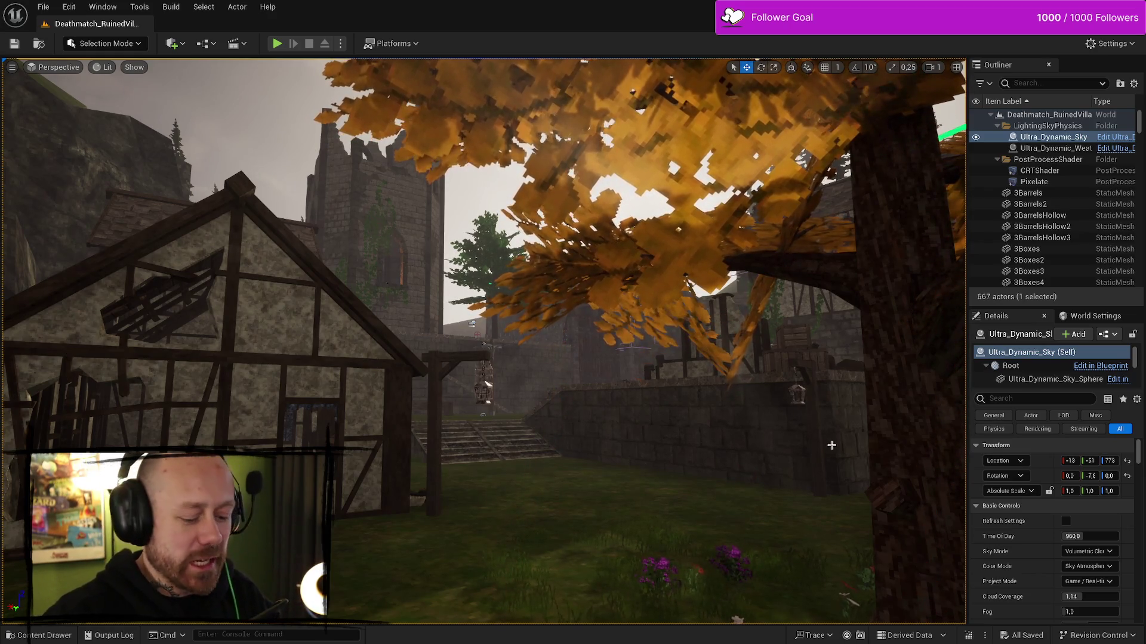
key(alt+p)
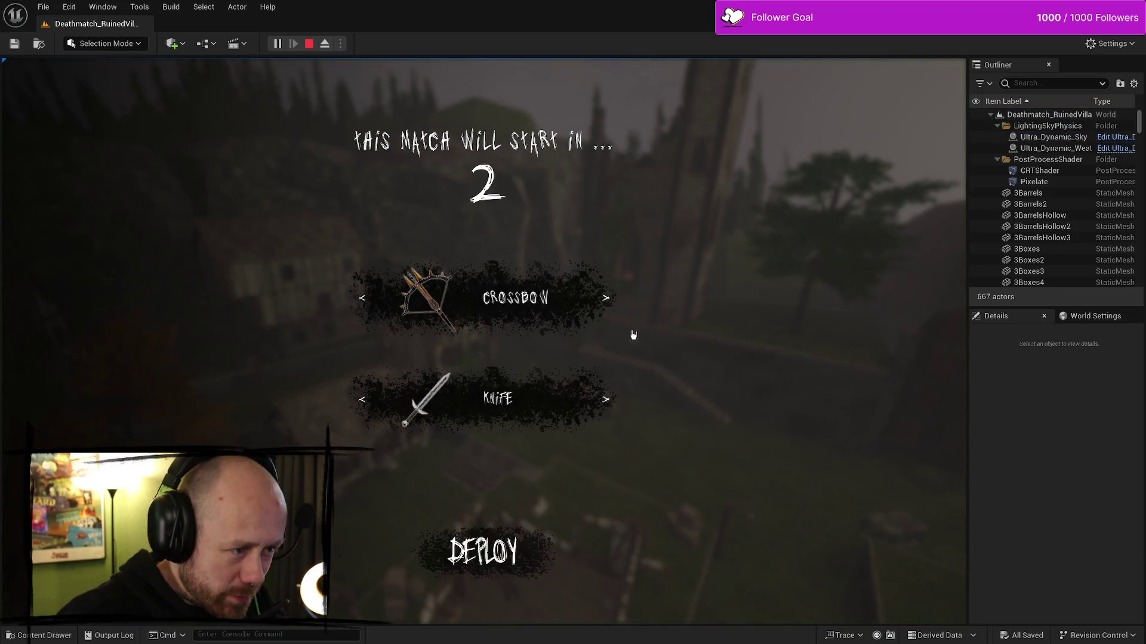
key(Escape)
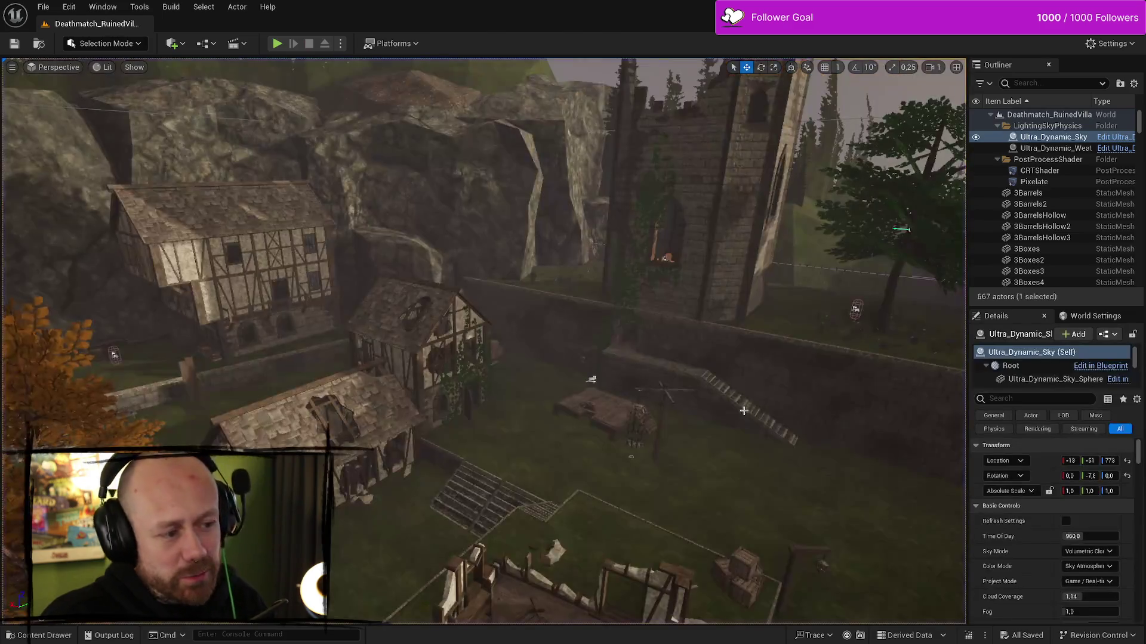
scroll(717, 434, up, 5)
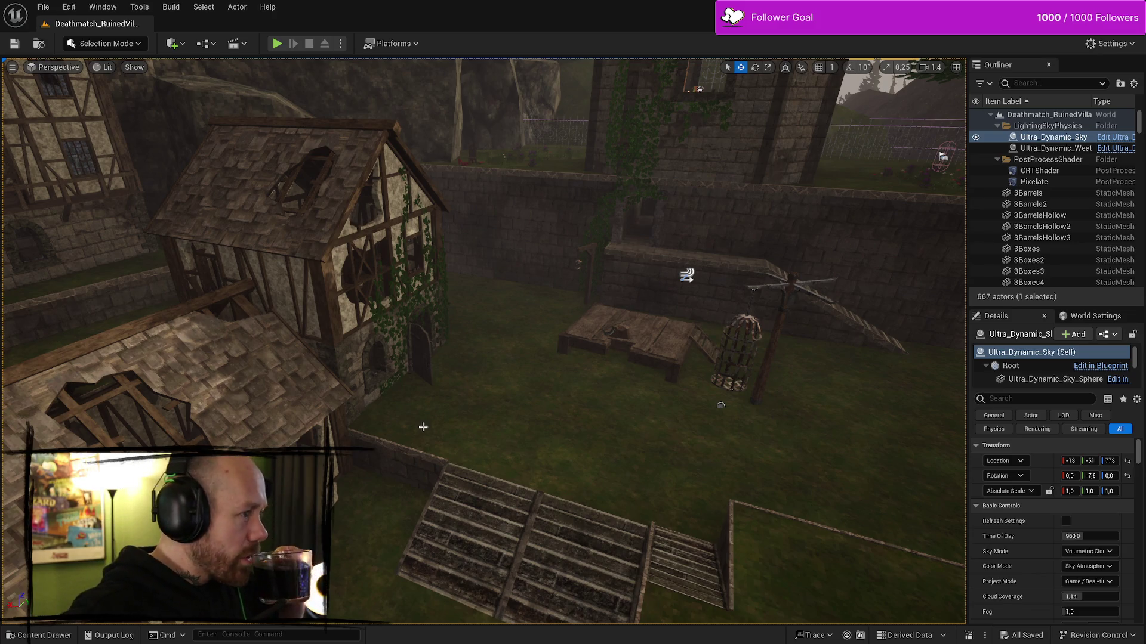
- Frame the grass ground mesh and fly the view past the stone wall toward the tower
right_click(583, 317)
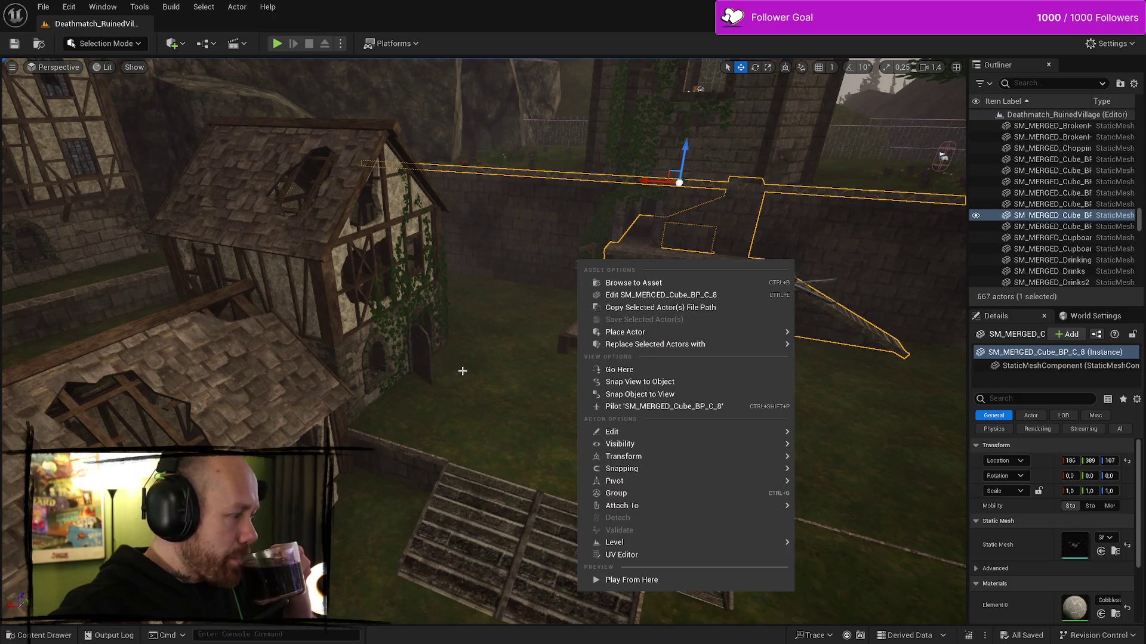
click(472, 408)
key(f)
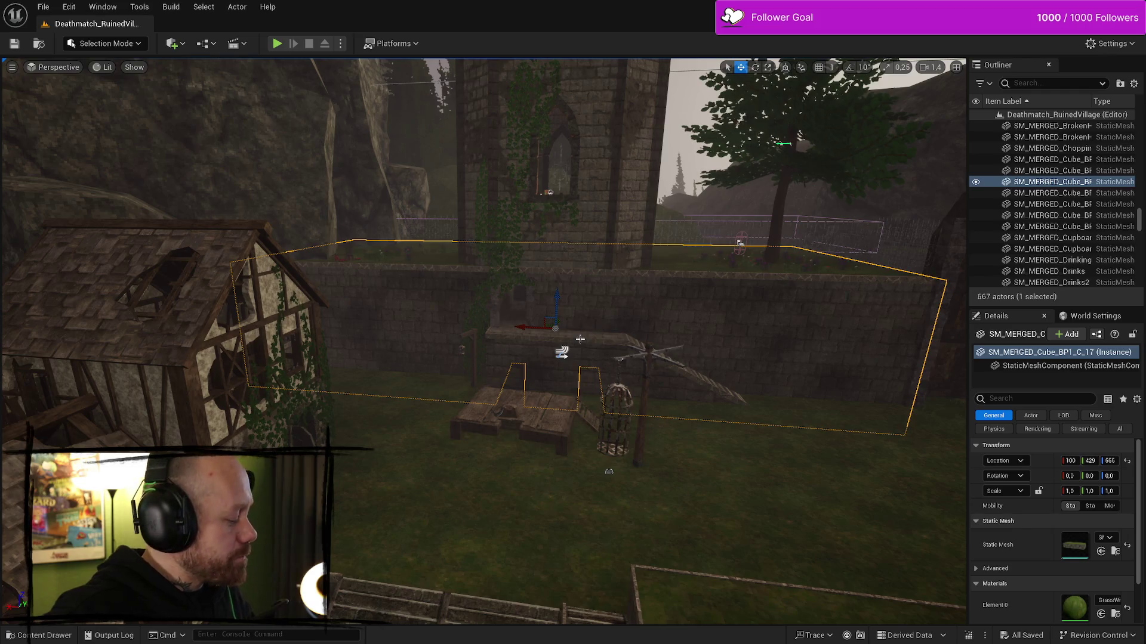
key(w)
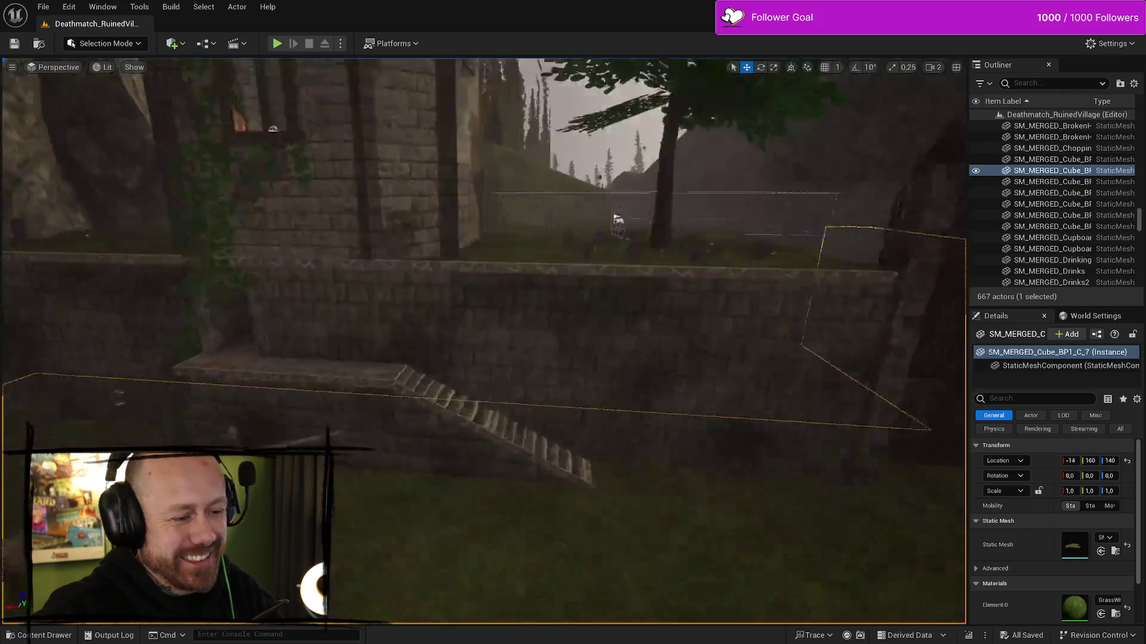
scroll(484, 340, up, 1)
key(s)
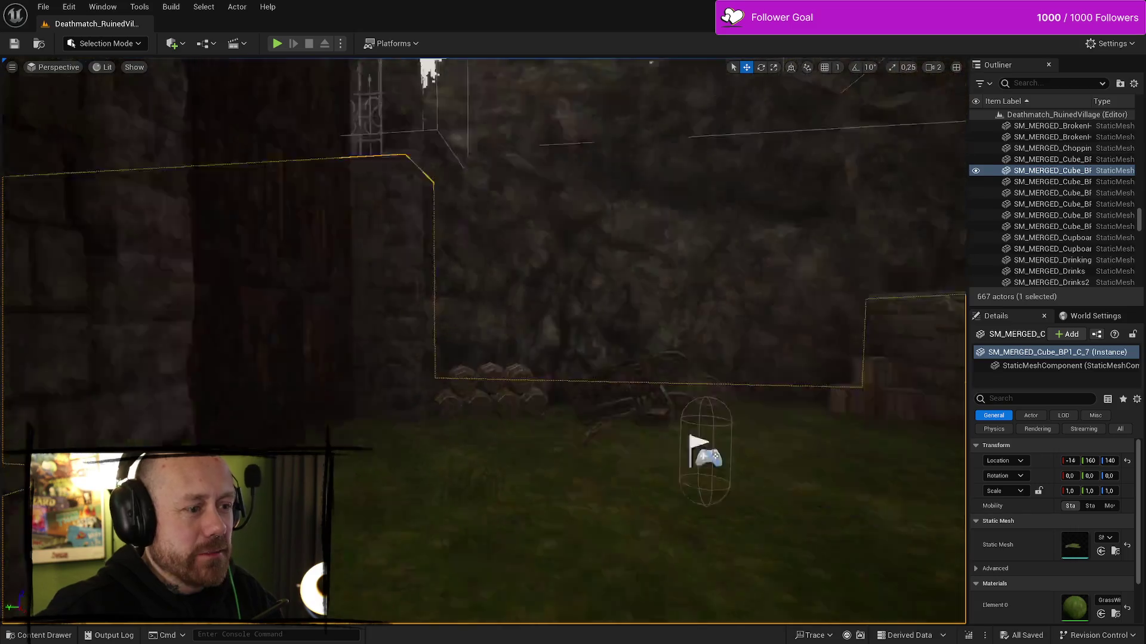
key(w)
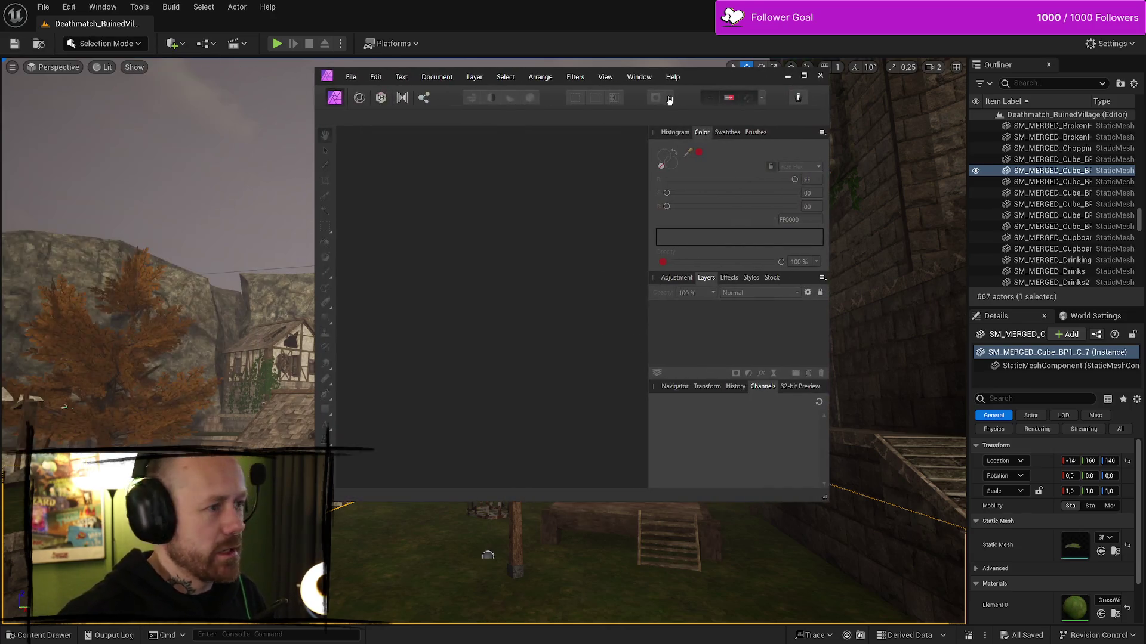
- Maximize Affinity Photo and open StatsScreenTest.afphoto from the icon folder
click(805, 81)
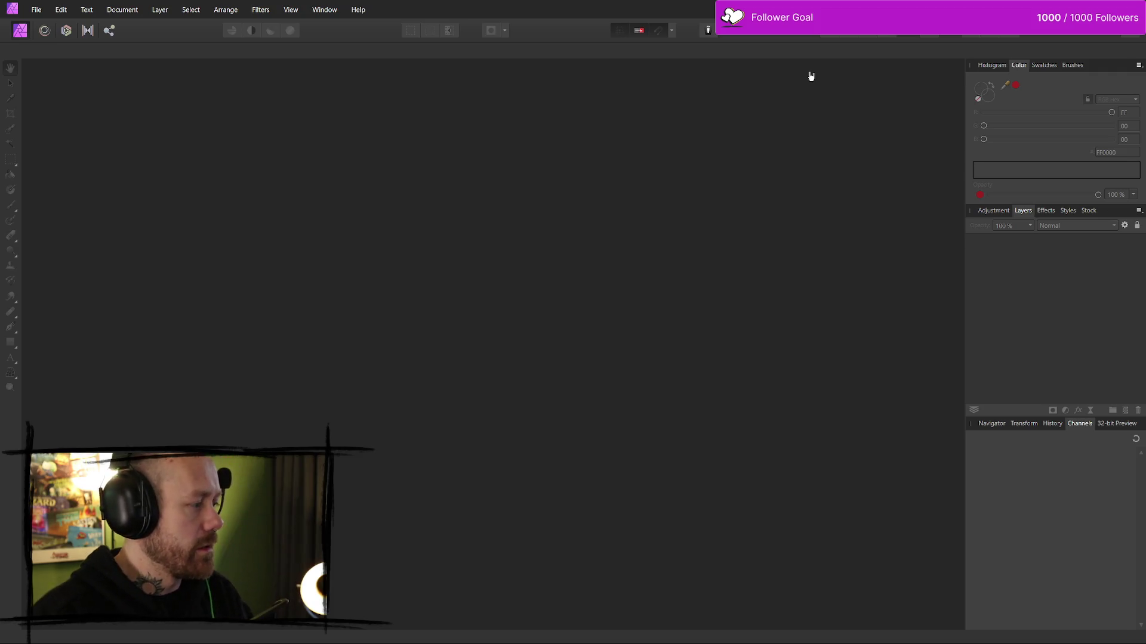
click(36, 10)
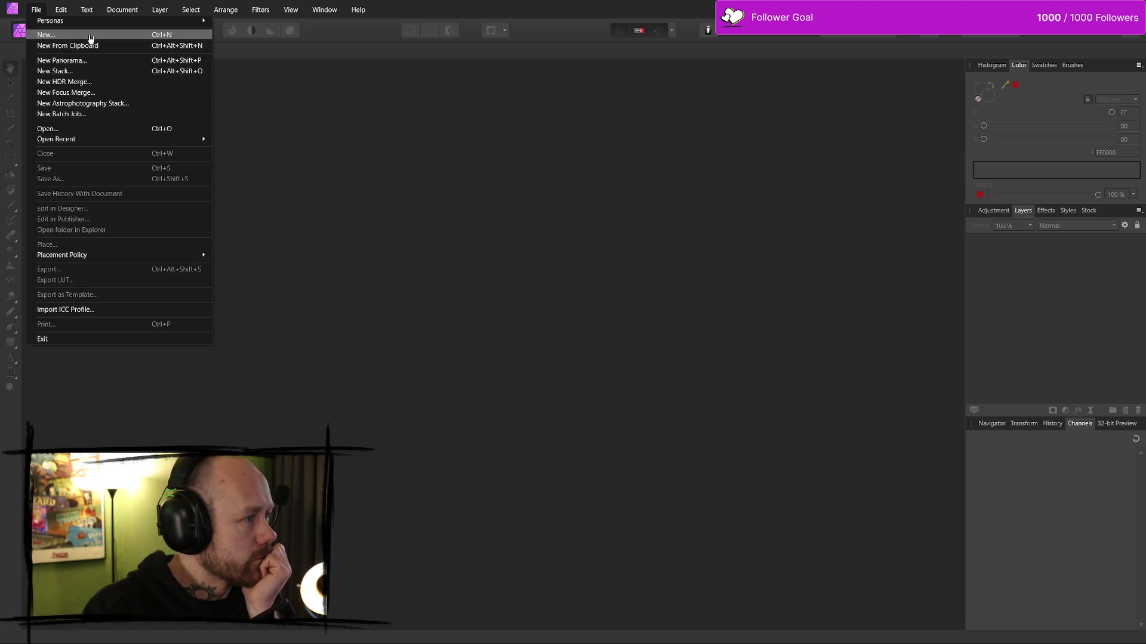
click(95, 128)
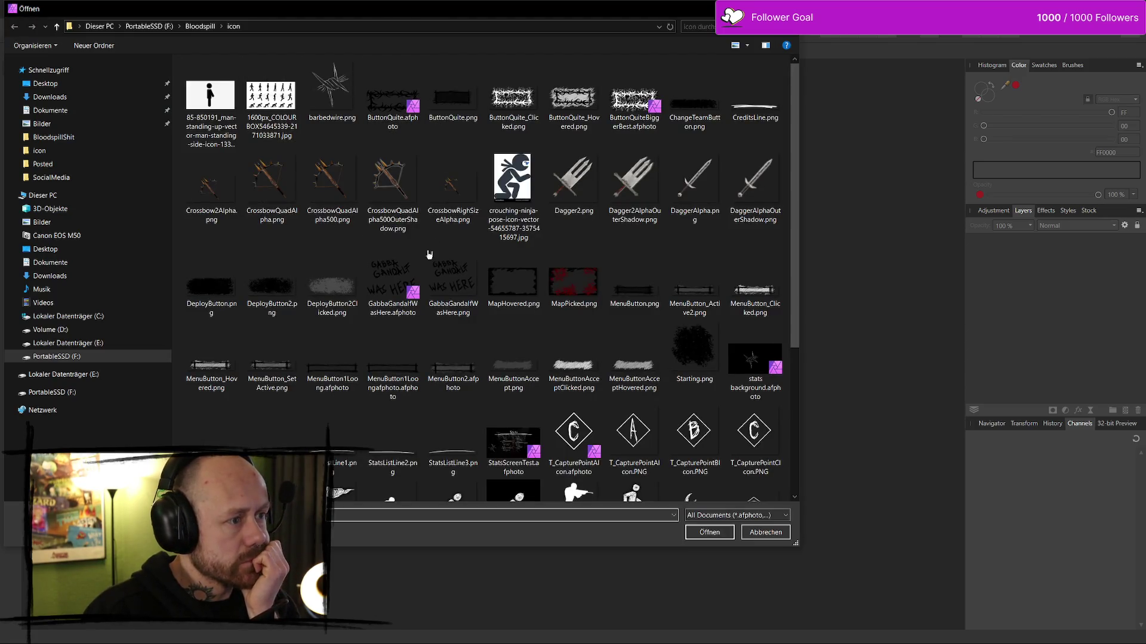
scroll(513, 239, down, 3)
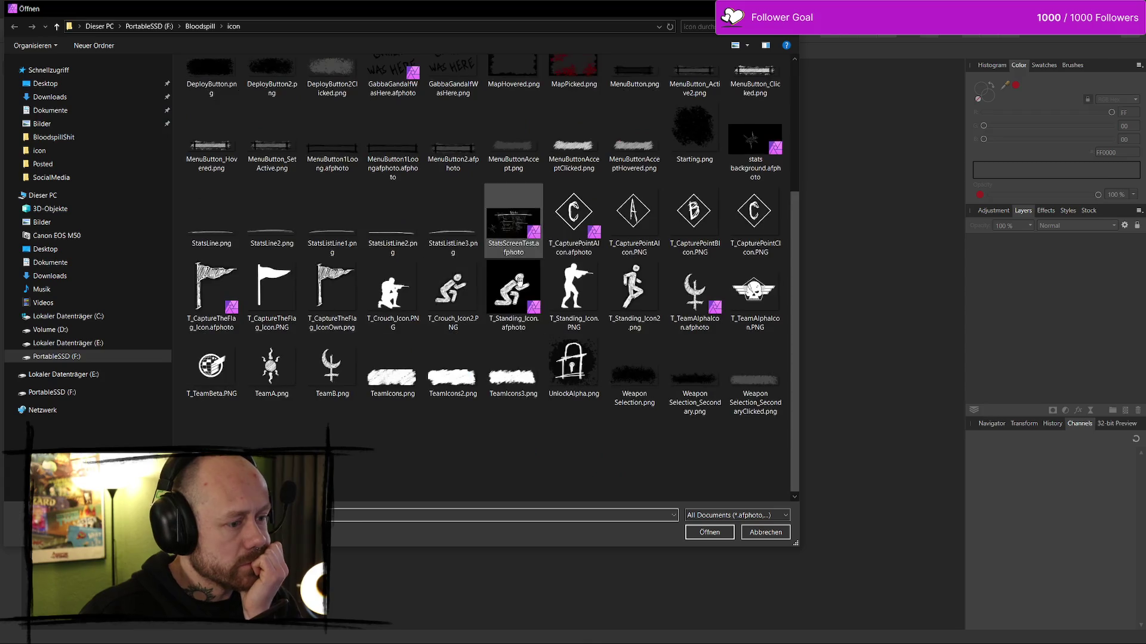
click(513, 221)
click(709, 532)
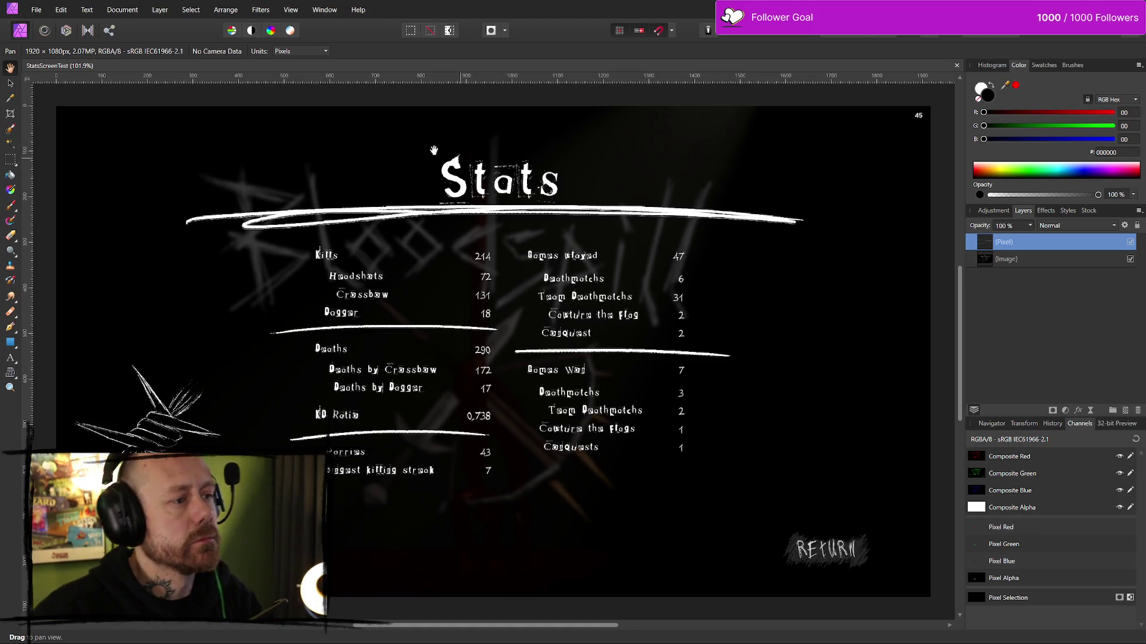
- Bring up a File Explorer window over the StatsScreenTest document
right_click(427, 180)
click(298, 188)
drag(477, 281, 475, 284)
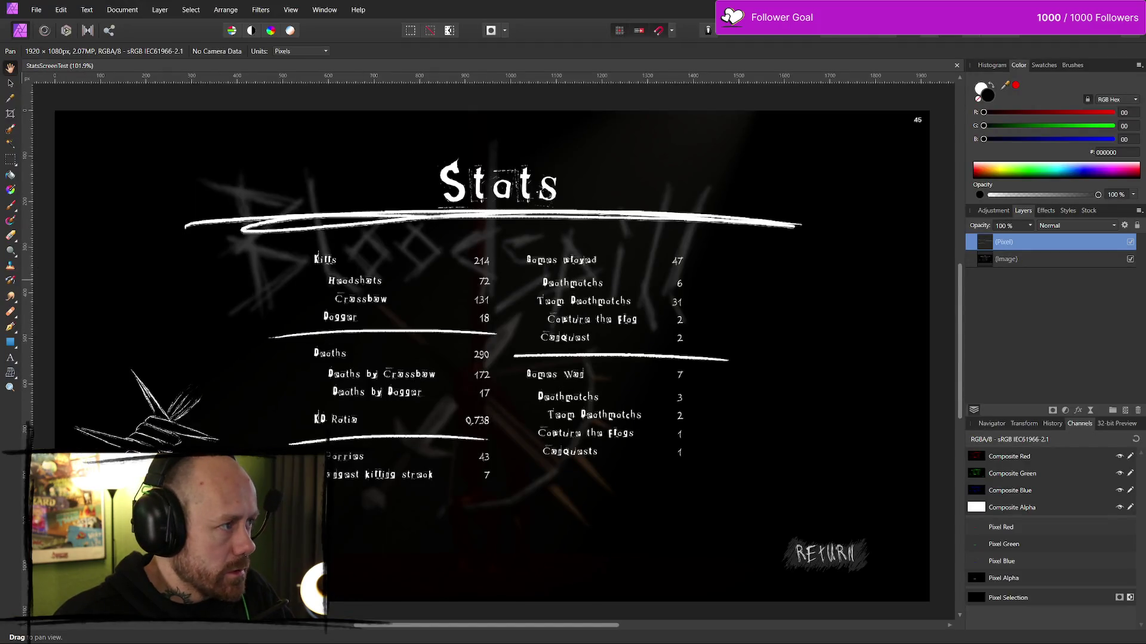
key(super+e)
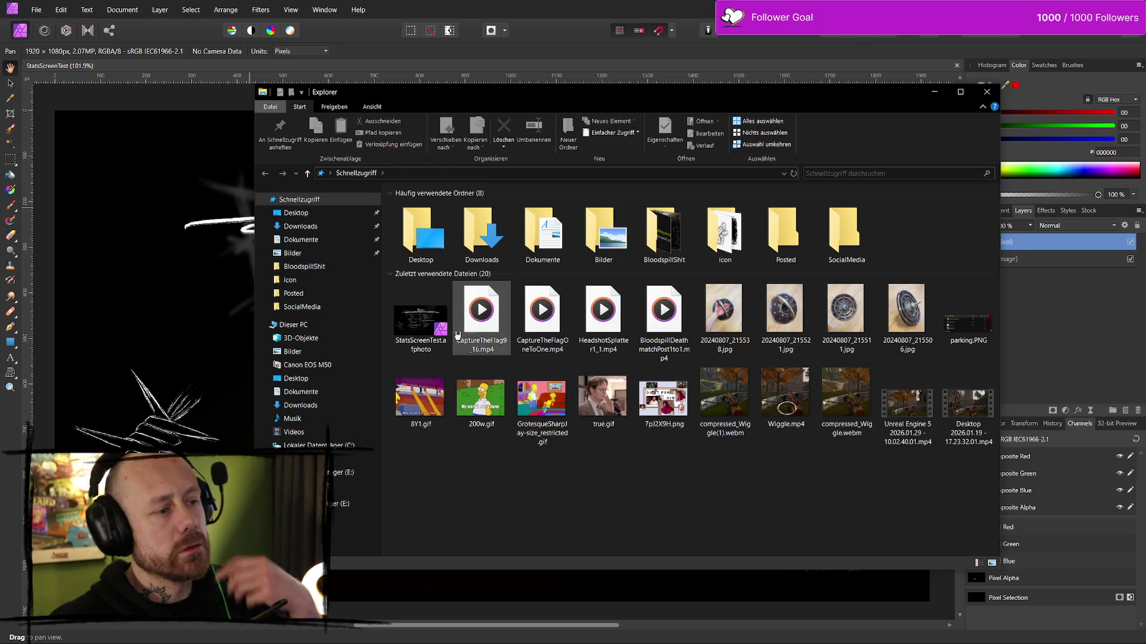
- Go to the folder containing StatsScreenTest.afphoto in Explorer
right_click(435, 330)
click(503, 533)
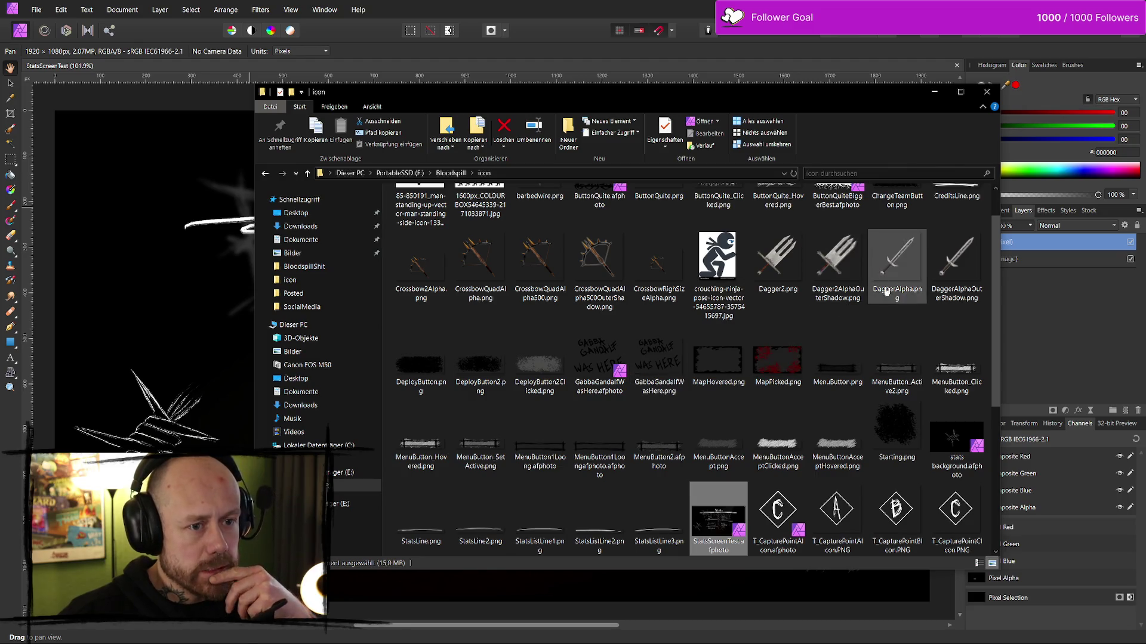
scroll(859, 275, up, 1)
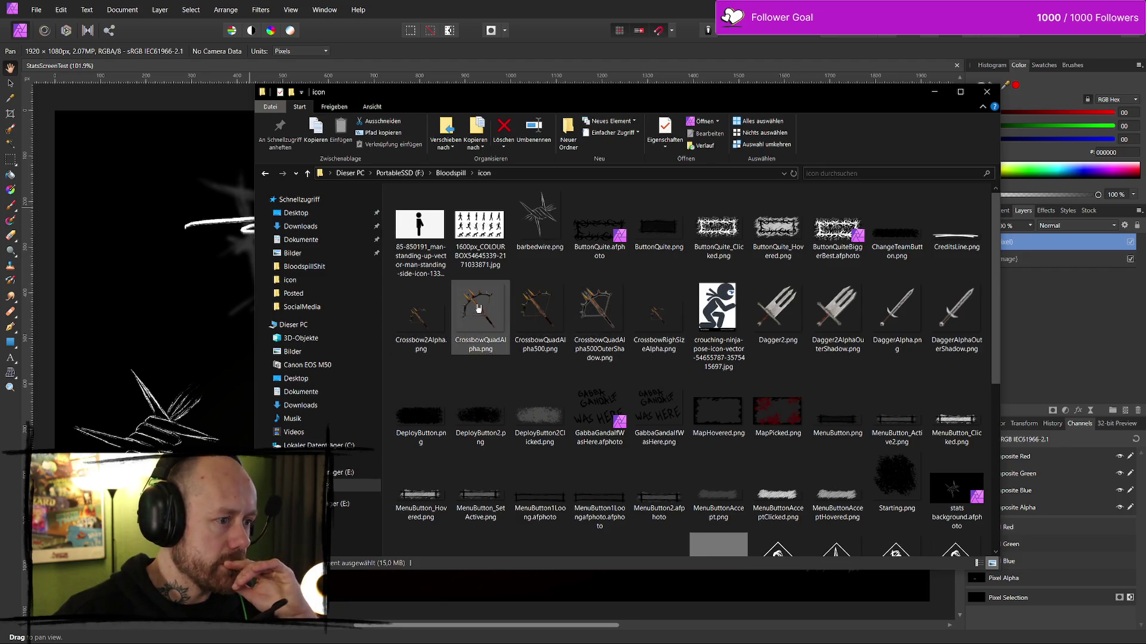
mouse_move(501, 335)
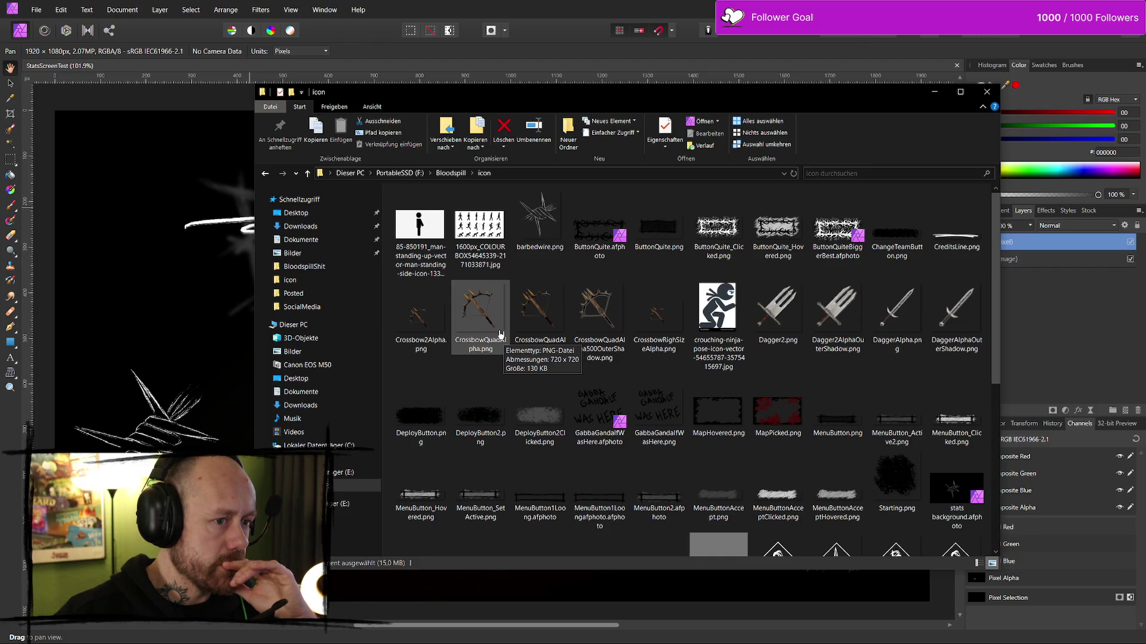
scroll(502, 335, down, 5)
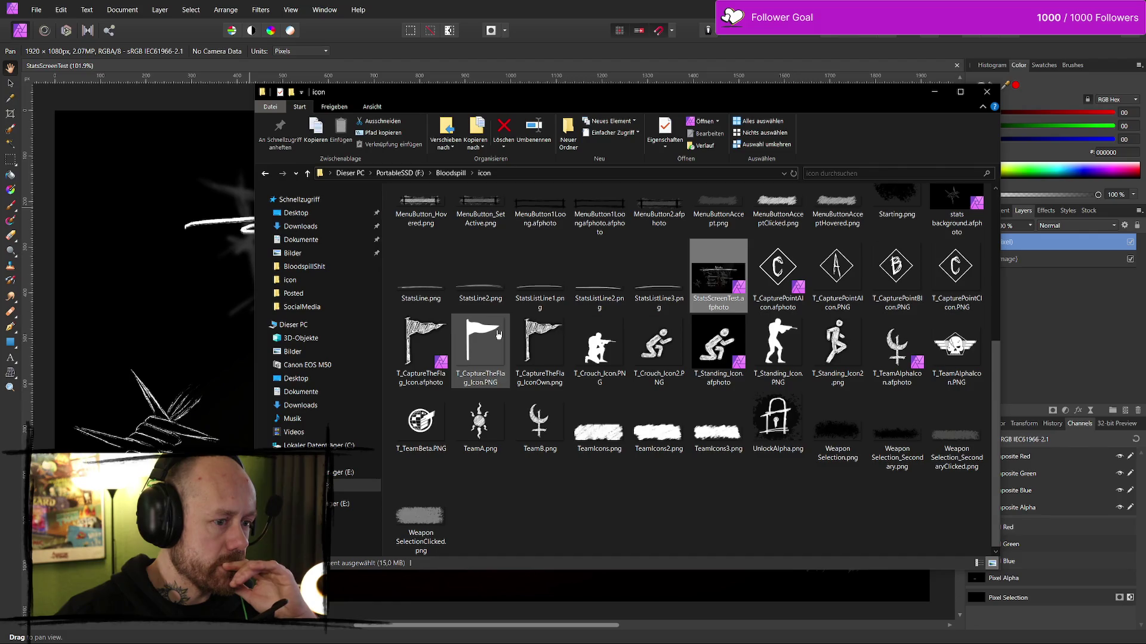
scroll(496, 335, up, 5)
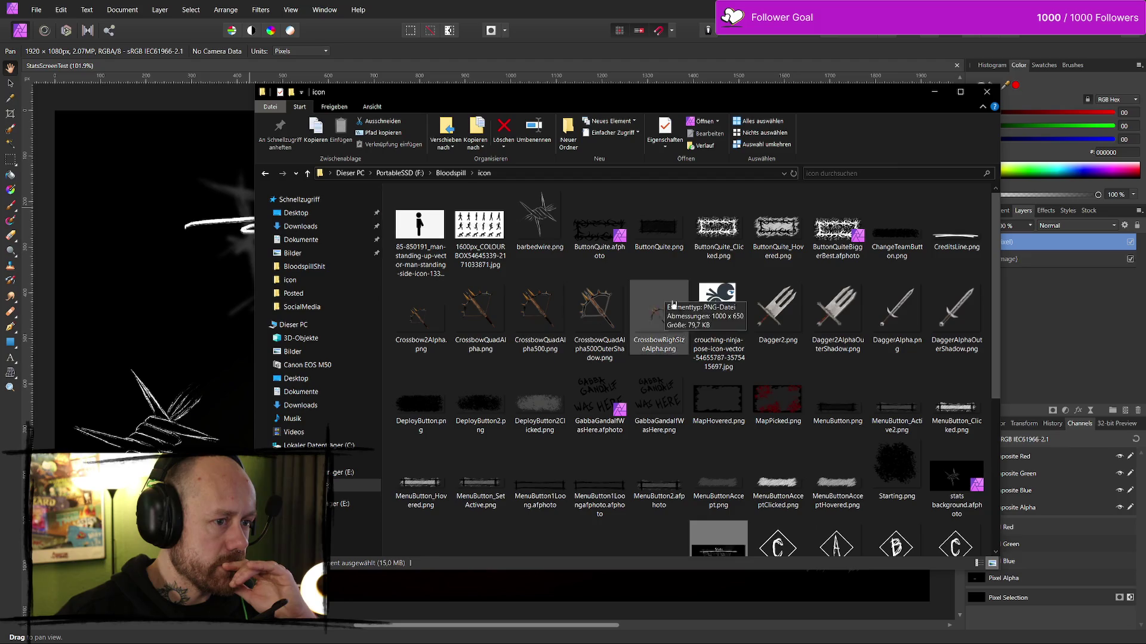
- Look over MapHovered.png and MenuButton.png, then return to the Stats design's background layer
click(719, 401)
click(816, 411)
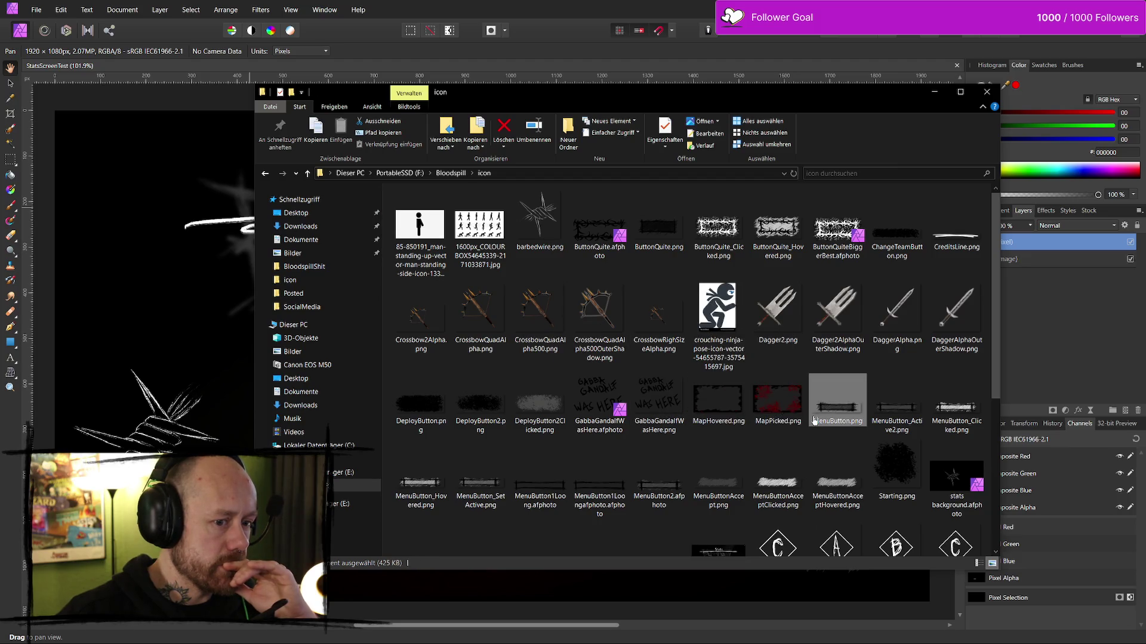
scroll(674, 418, down, 4)
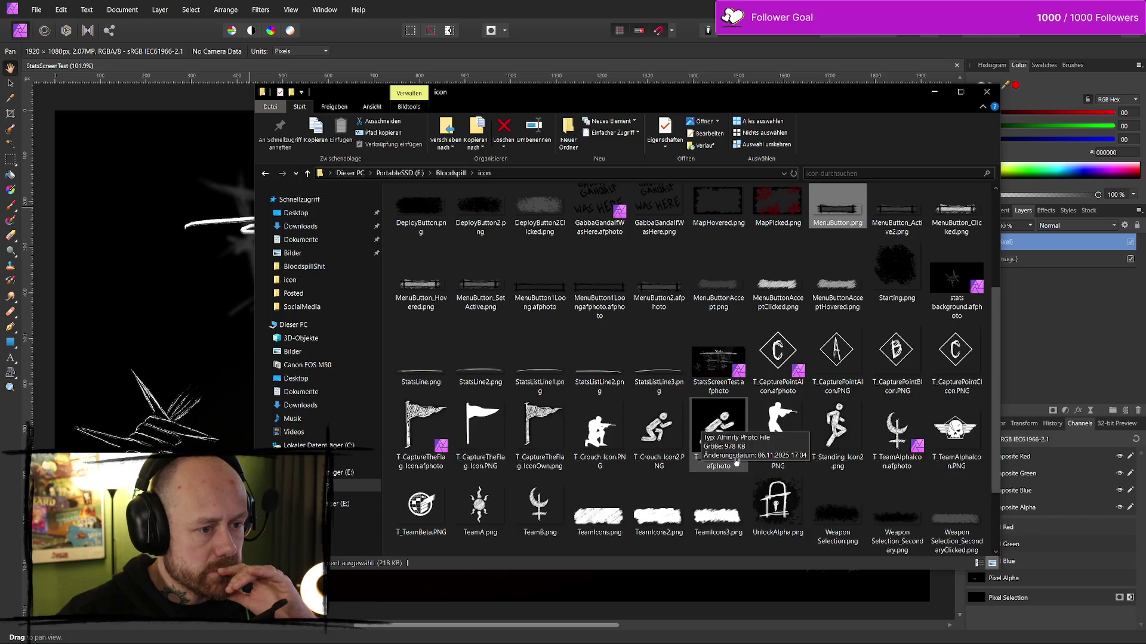
scroll(725, 463, down, 1)
scroll(700, 524, up, 5)
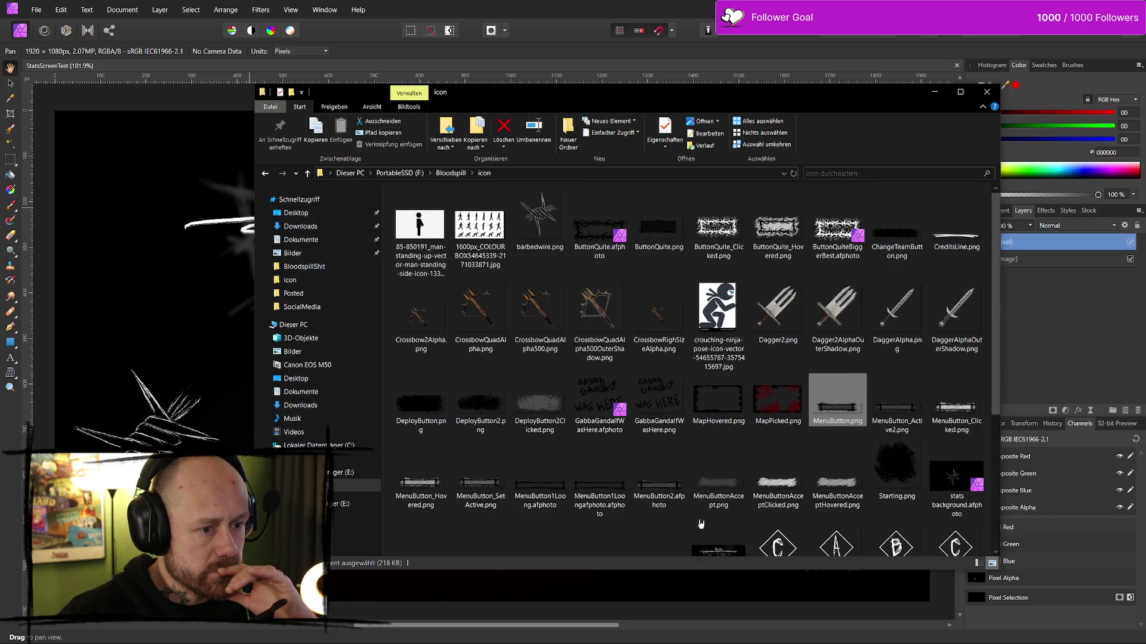
click(721, 418)
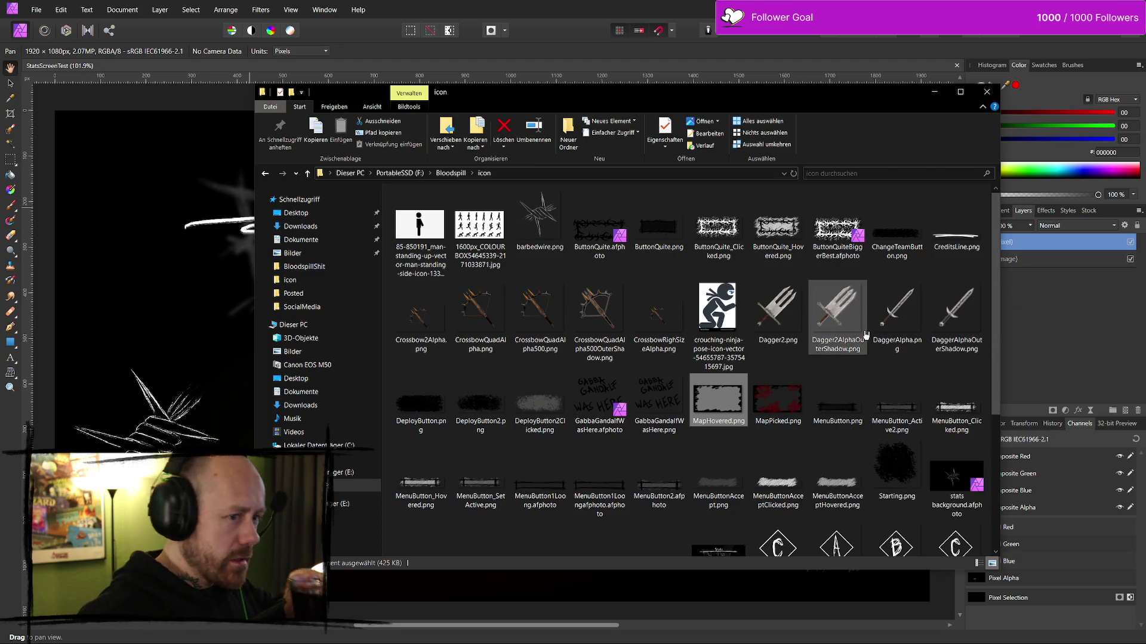
scroll(744, 403, down, 3)
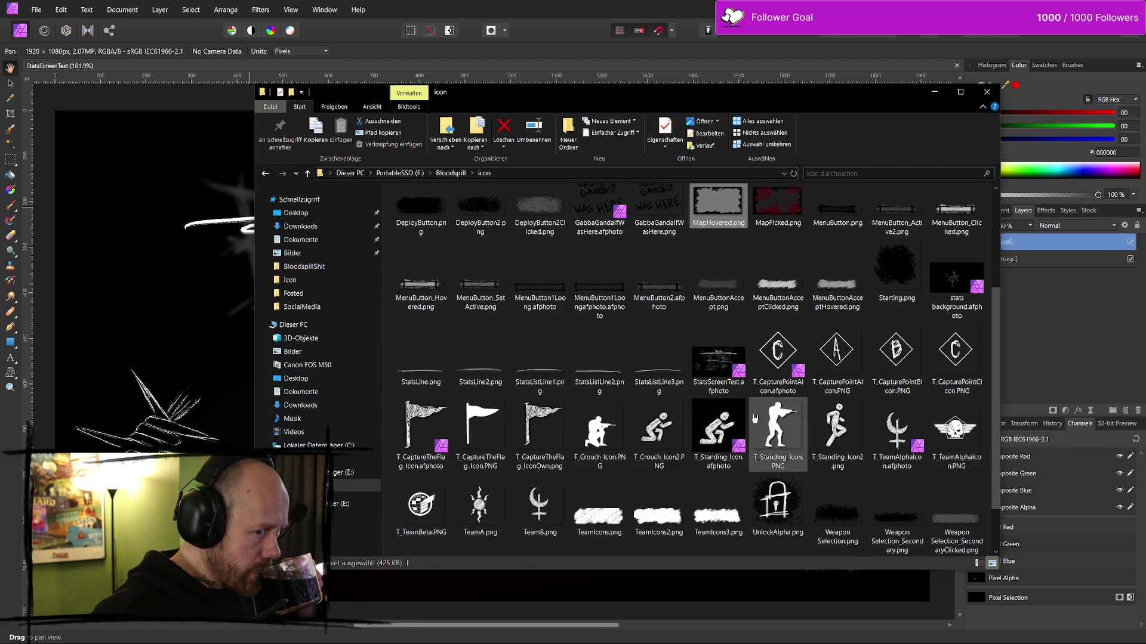
scroll(757, 416, down, 1)
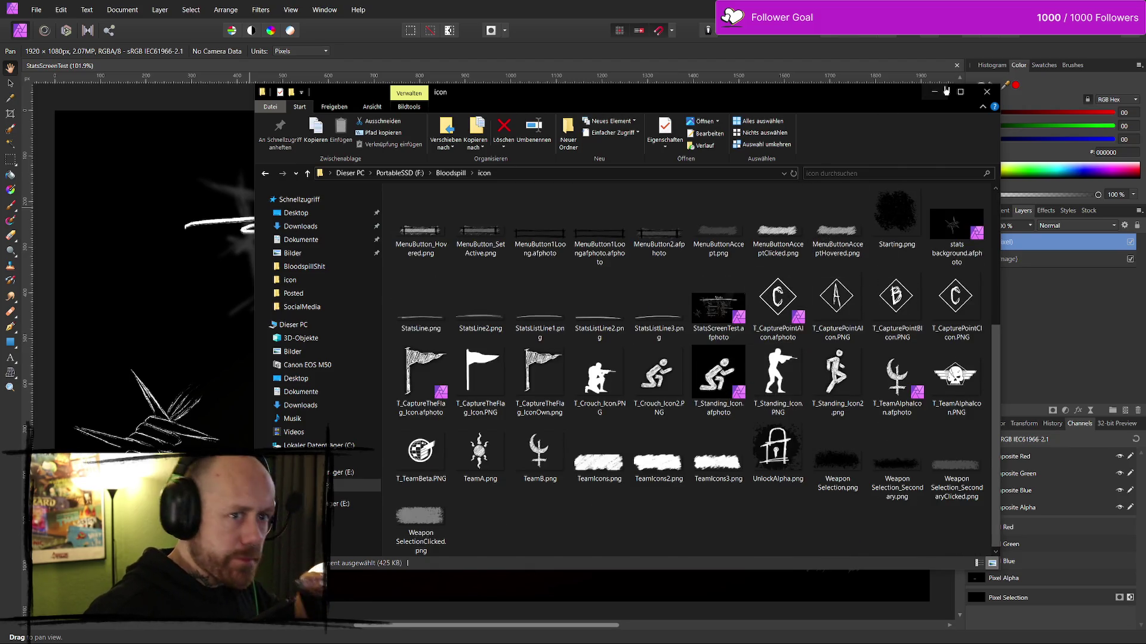
click(1014, 304)
click(1015, 261)
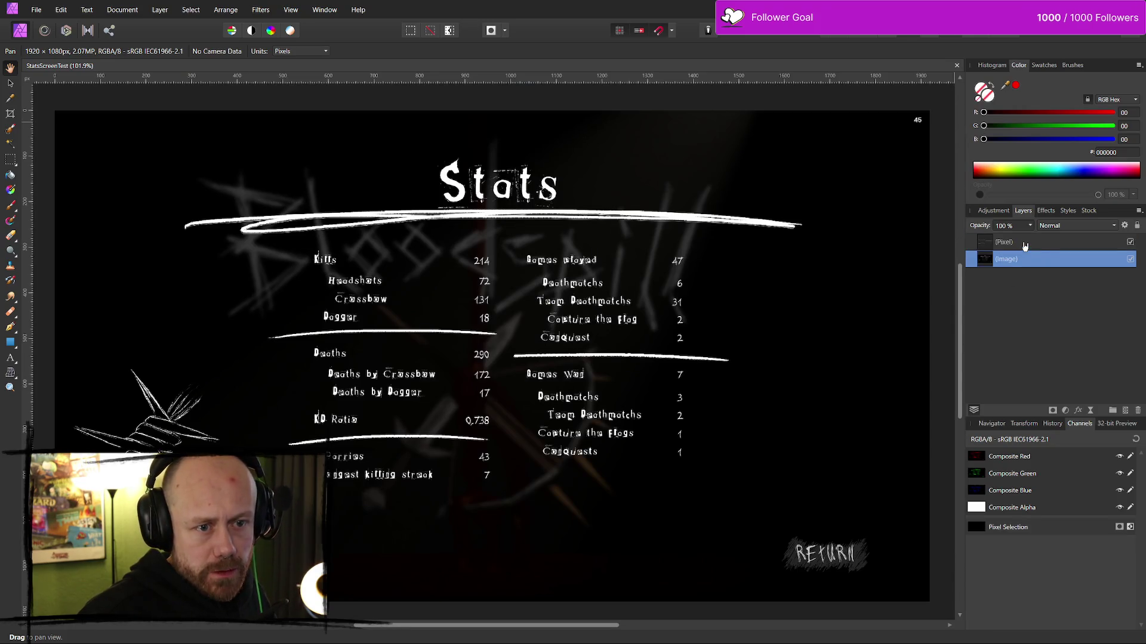
- Hide the (Pixel) separator-lines layer, keeping the (Image) background visible
click(1131, 260)
click(1130, 260)
click(1130, 243)
click(1129, 242)
click(1129, 243)
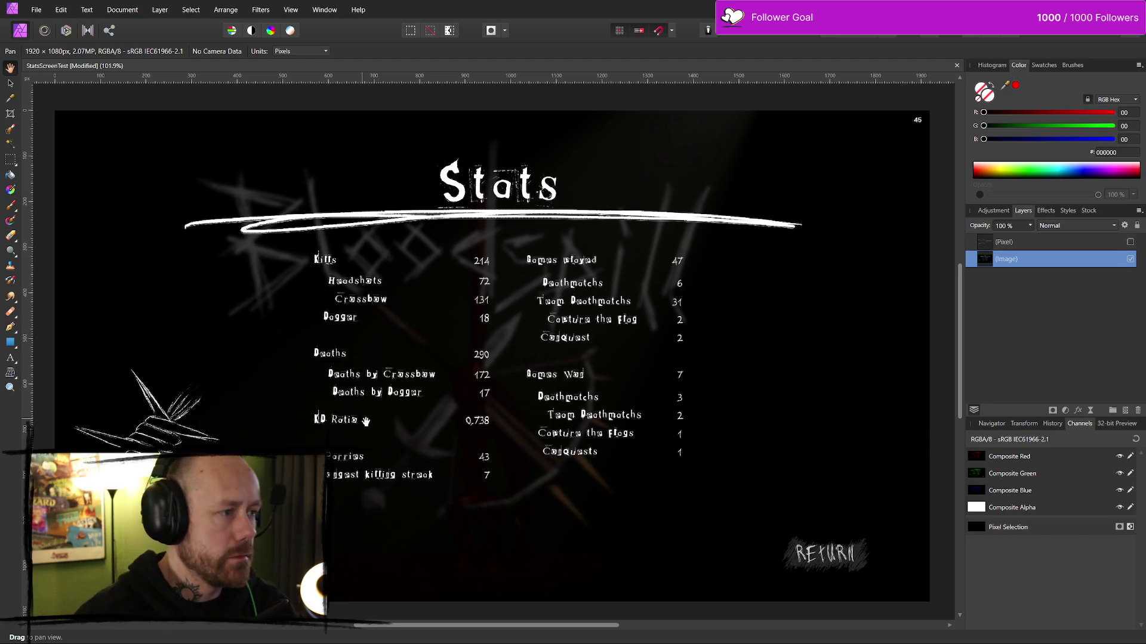
drag(430, 202, 468, 192)
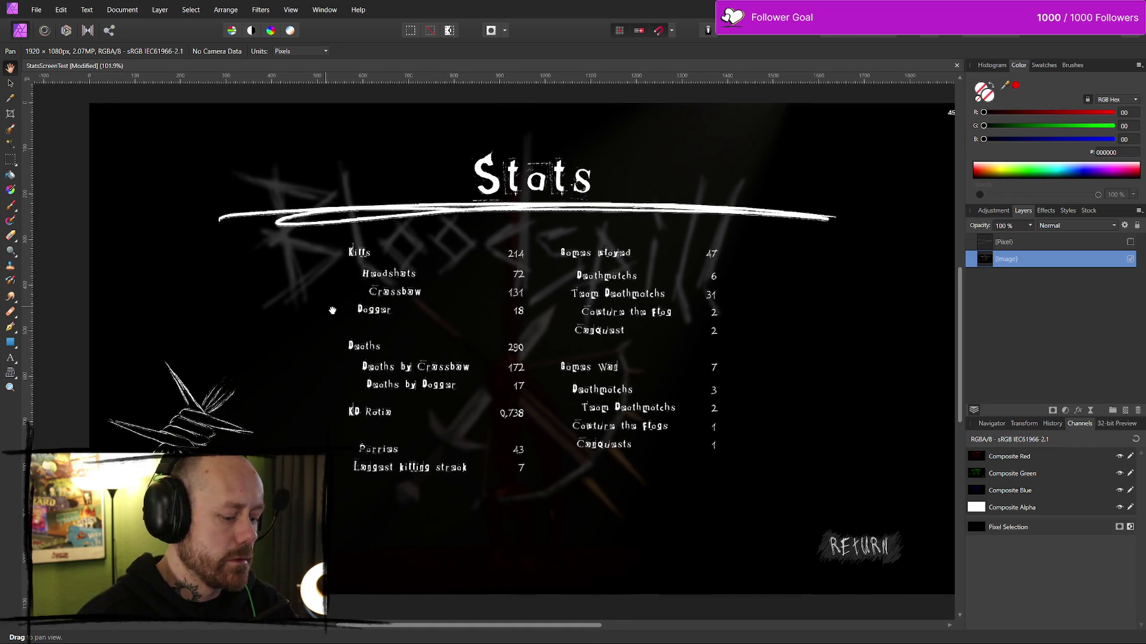
drag(335, 306, 372, 305)
- Cover the lower-left barbed-wire sketch with black brush paint and a black flood fill
key(b)
key(x)
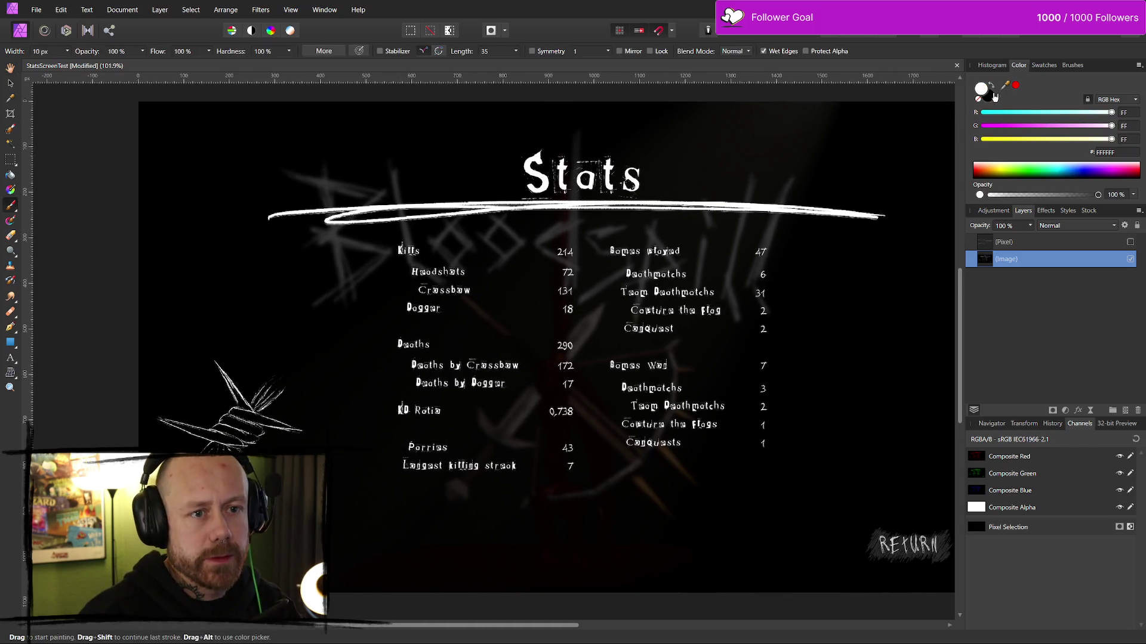
click(994, 91)
click(249, 392)
drag(225, 379, 250, 426)
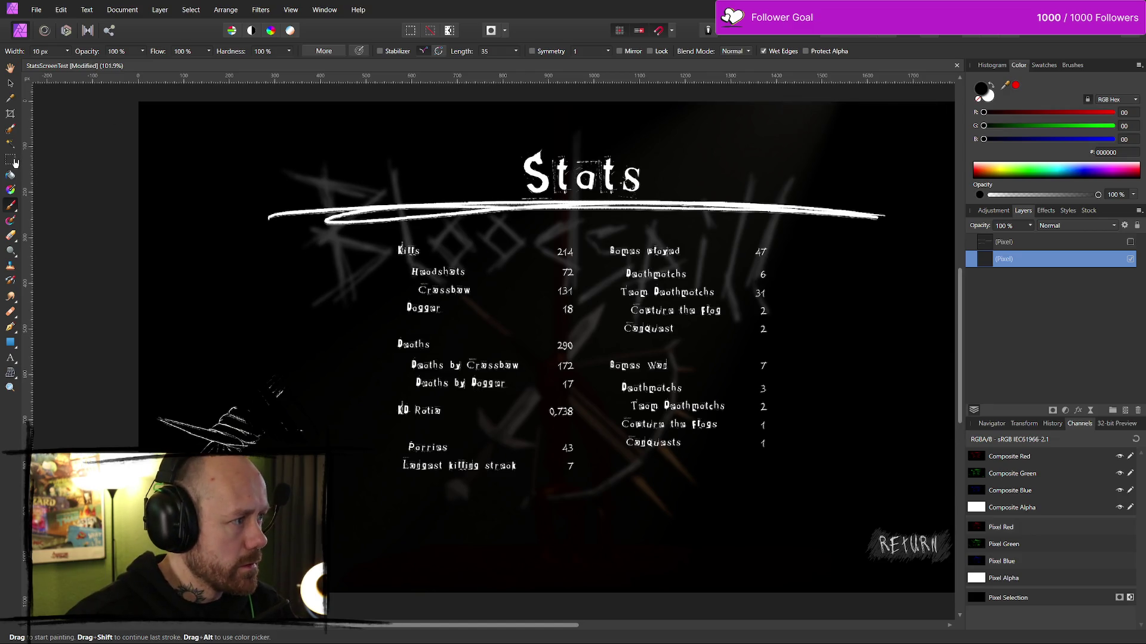
key(m)
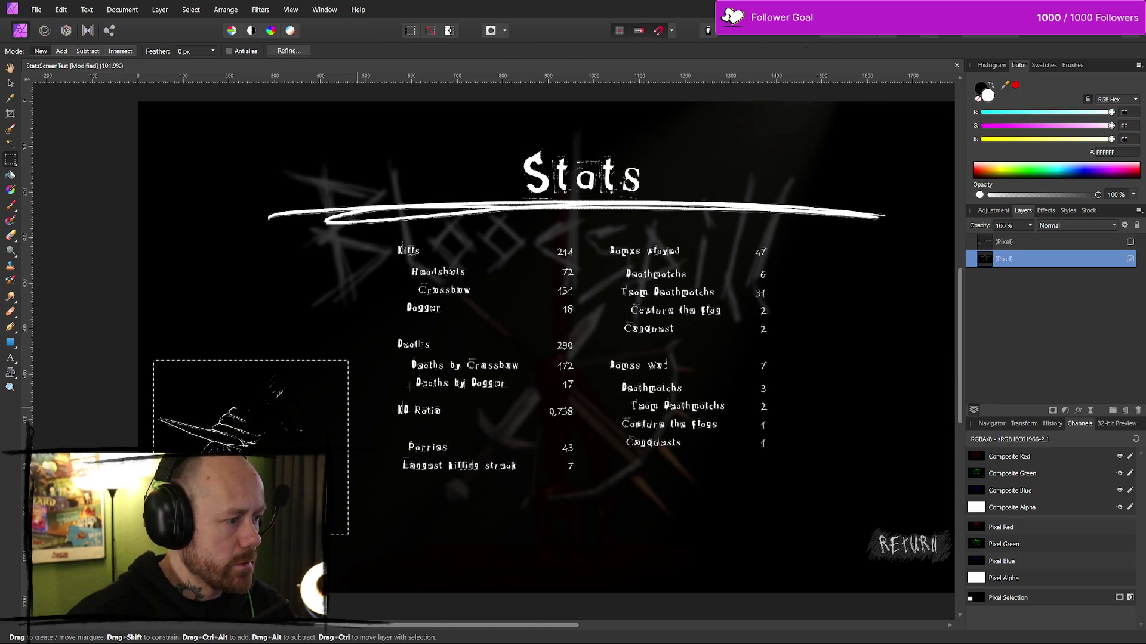
click(12, 179)
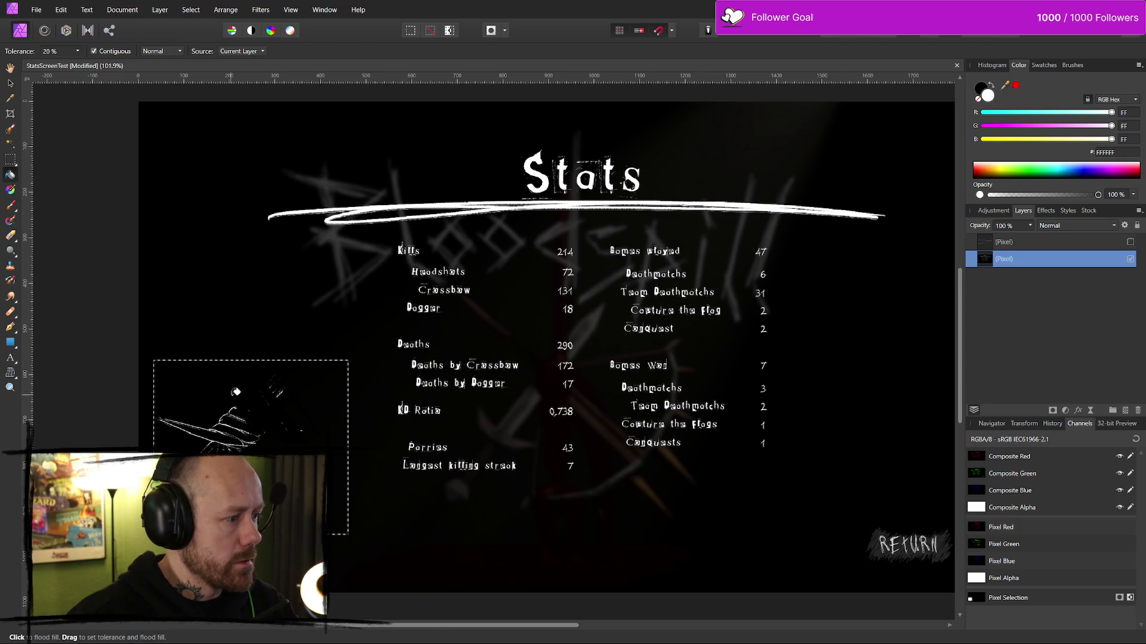
key(x)
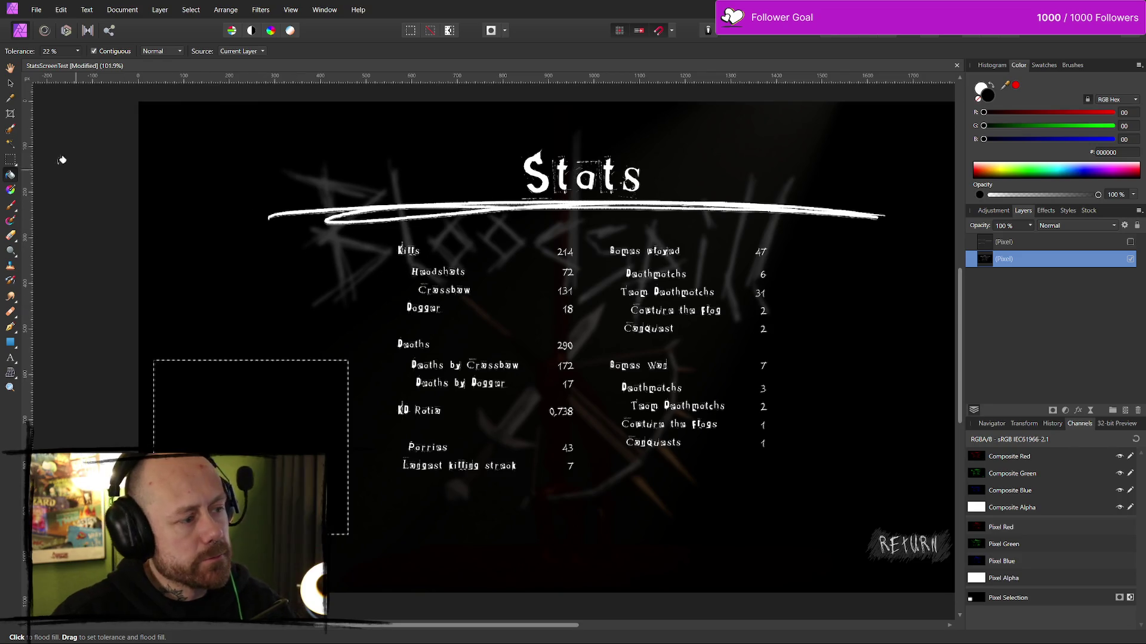
click(10, 160)
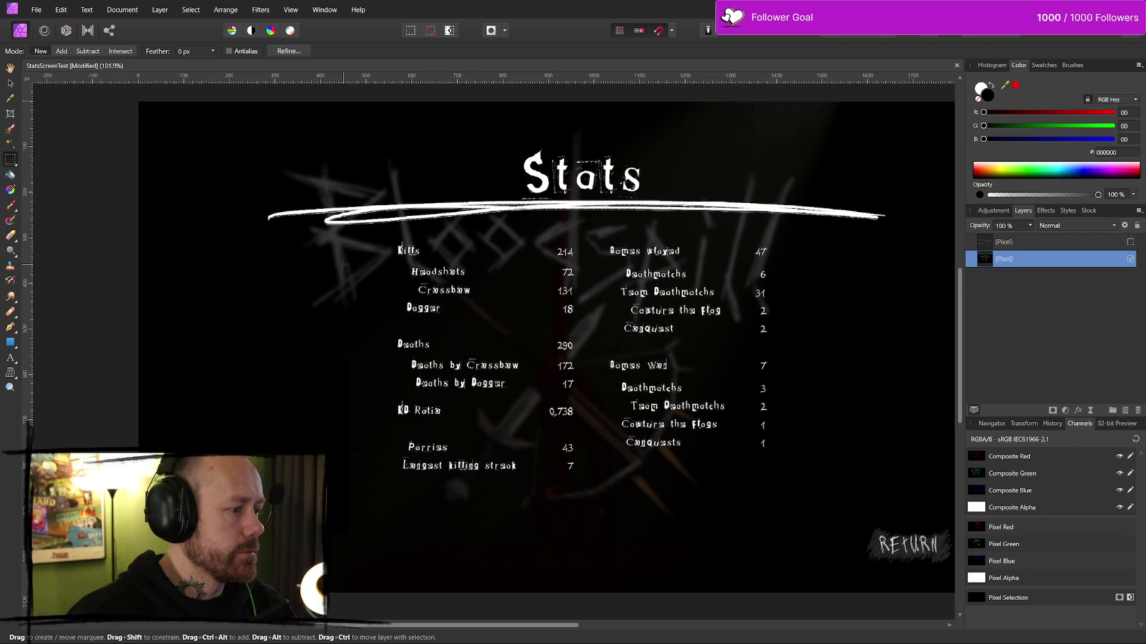
key(b)
key(x)
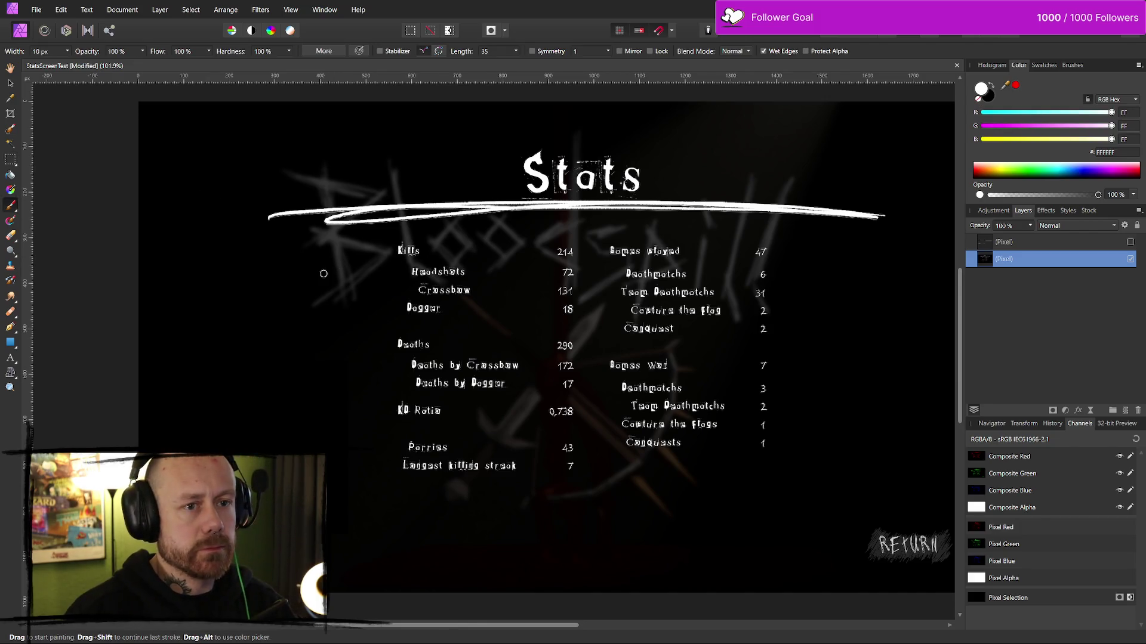
- Drag DaggerAlpha.png from the icon folder onto the Stats canvas
key(alt+Tab)
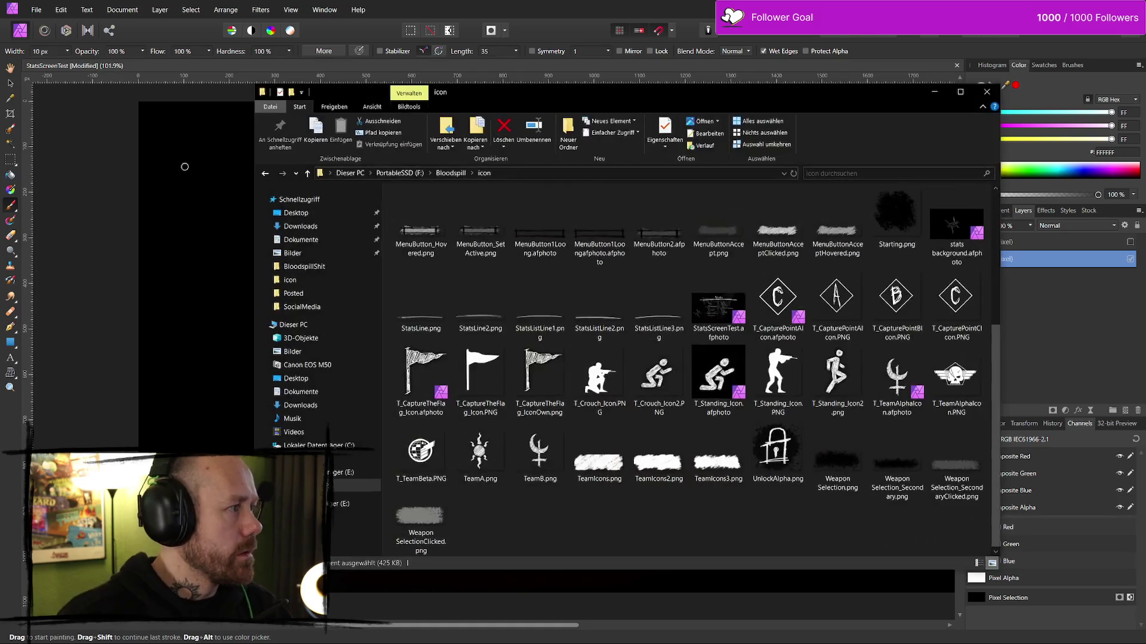
scroll(722, 400, up, 3)
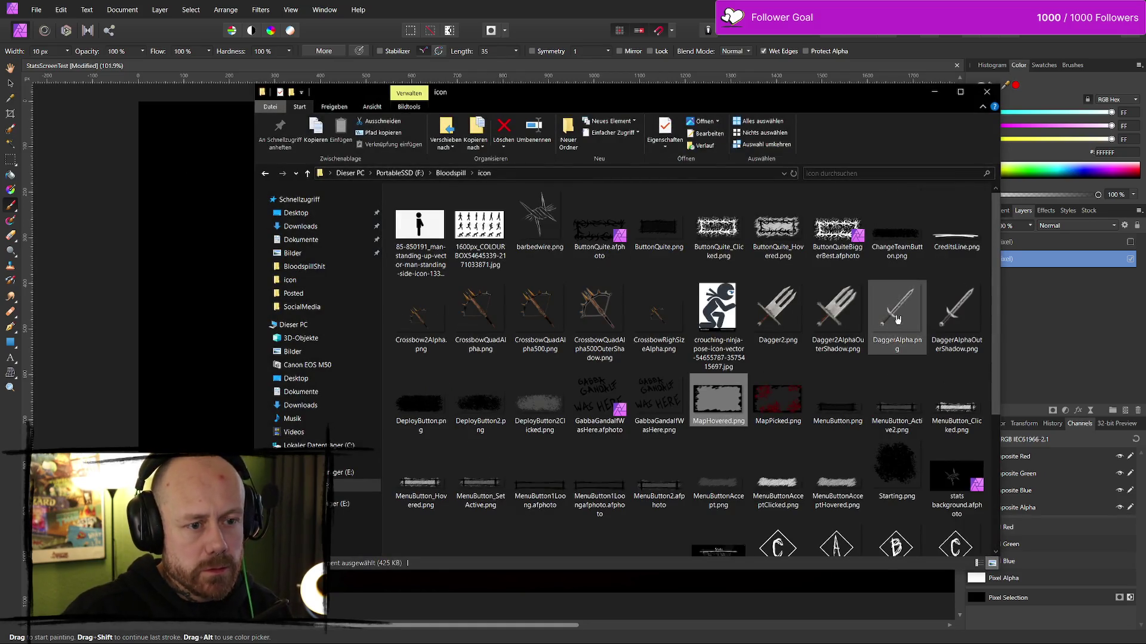
drag(831, 93, 831, 96)
key(alt+Tab)
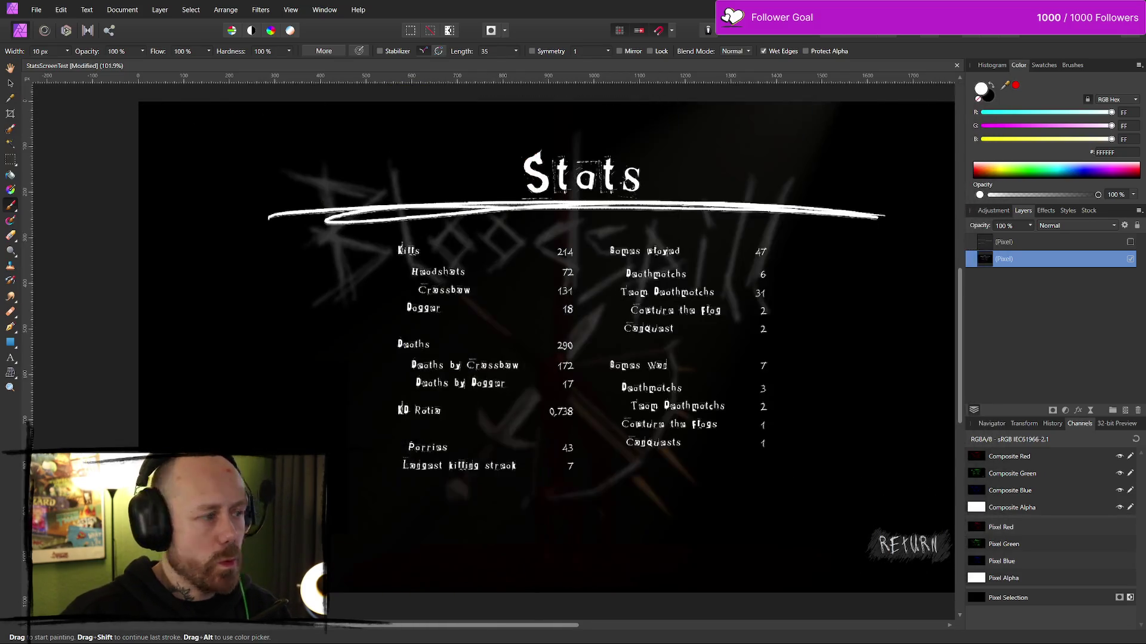
drag(476, 388, 767, 383)
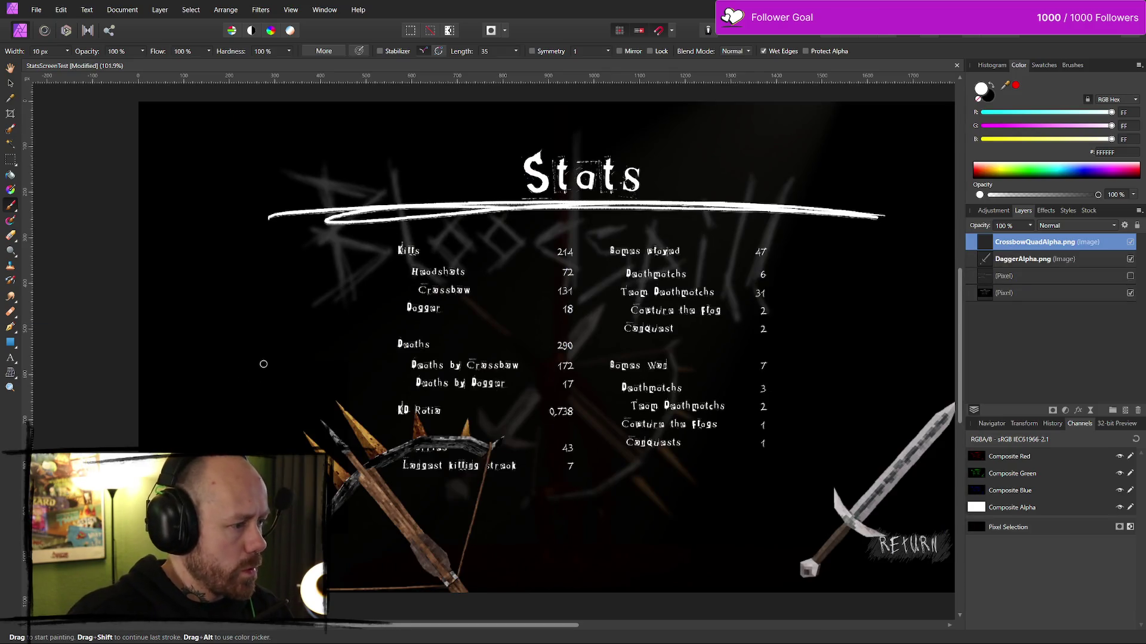
- Move the crossbow beside the stats text and shrink it to about 371 px square
click(11, 83)
drag(430, 525, 317, 354)
mouse_move(466, 524)
mouse_down()
mouse_move(412, 471)
mouse_move(364, 453)
mouse_move(311, 395)
mouse_up()
drag(233, 287, 245, 356)
mouse_move(321, 469)
mouse_down()
mouse_move(380, 486)
mouse_move(371, 475)
mouse_up()
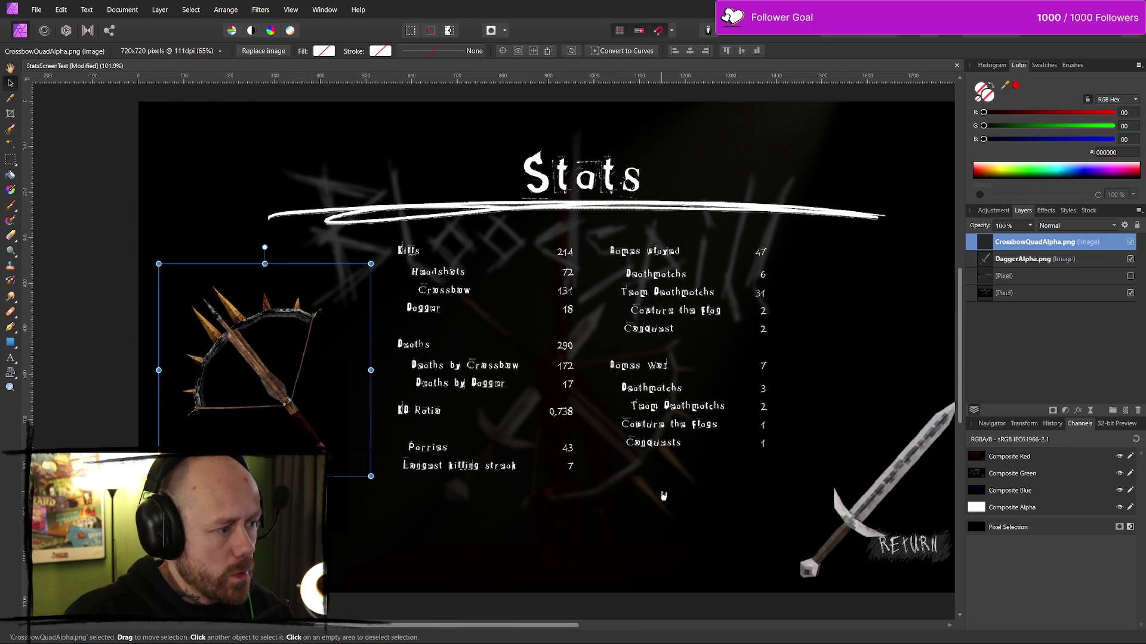
- Shrink the dagger to about 72% and move it near the title's right end
click(801, 465)
drag(801, 464, 713, 466)
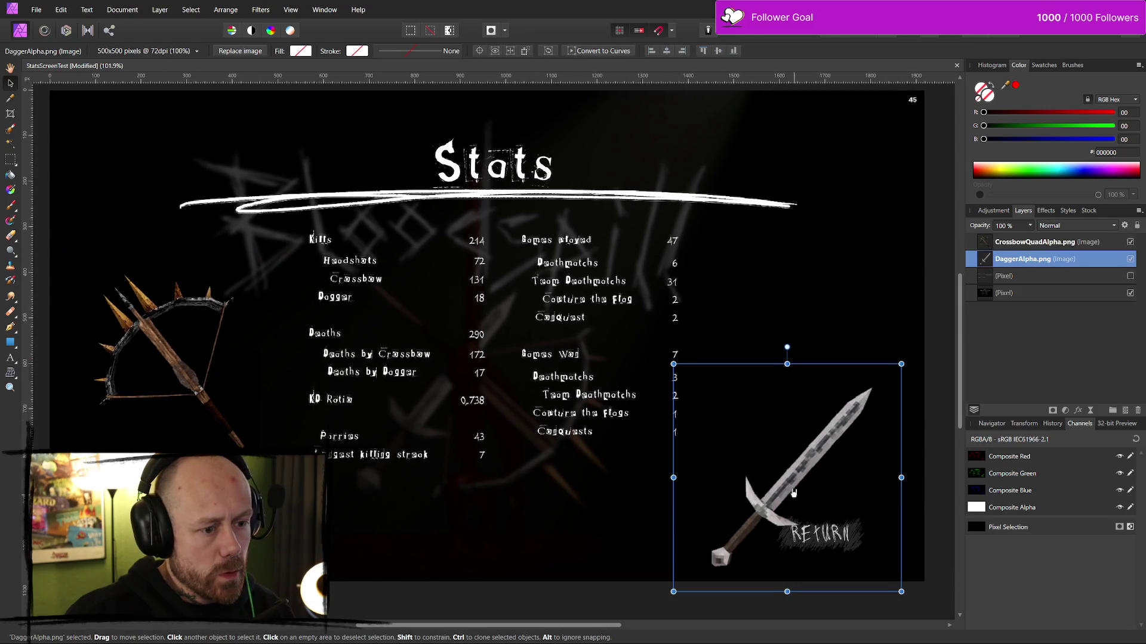
drag(794, 493, 794, 413)
drag(897, 284, 840, 349)
mouse_move(742, 470)
mouse_down()
mouse_move(791, 315)
mouse_move(807, 305)
mouse_up()
- Lower the crossbow about 125 px and tilt the dagger about 22° counter-clockwise
drag(182, 346, 182, 420)
click(839, 302)
drag(823, 169, 786, 176)
drag(821, 280, 799, 319)
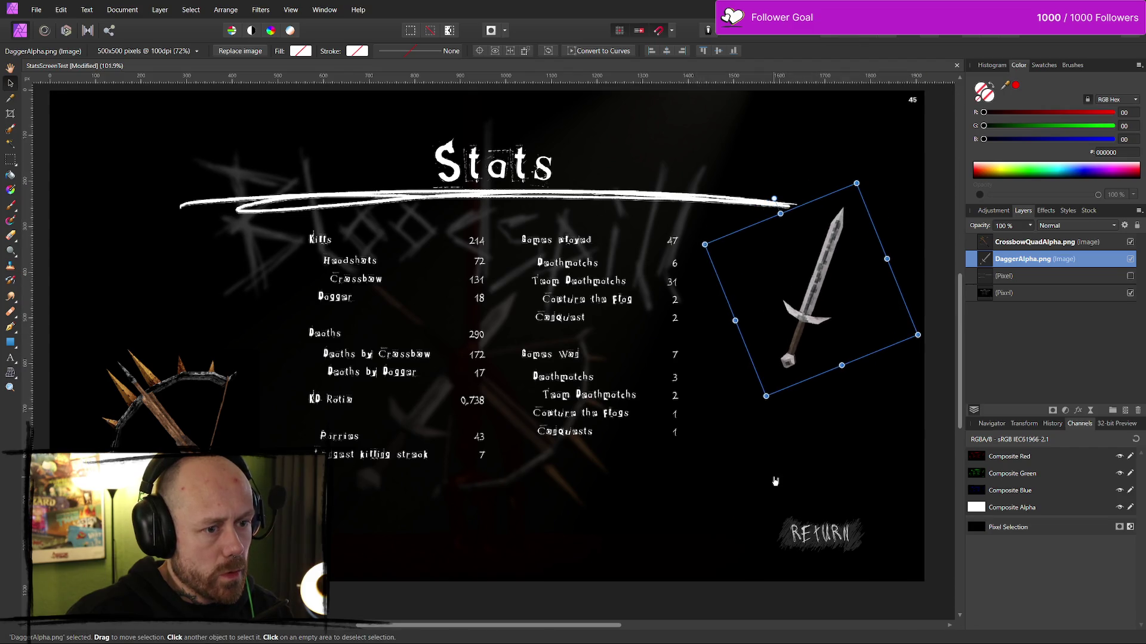
click(665, 409)
scroll(678, 413, down, 5)
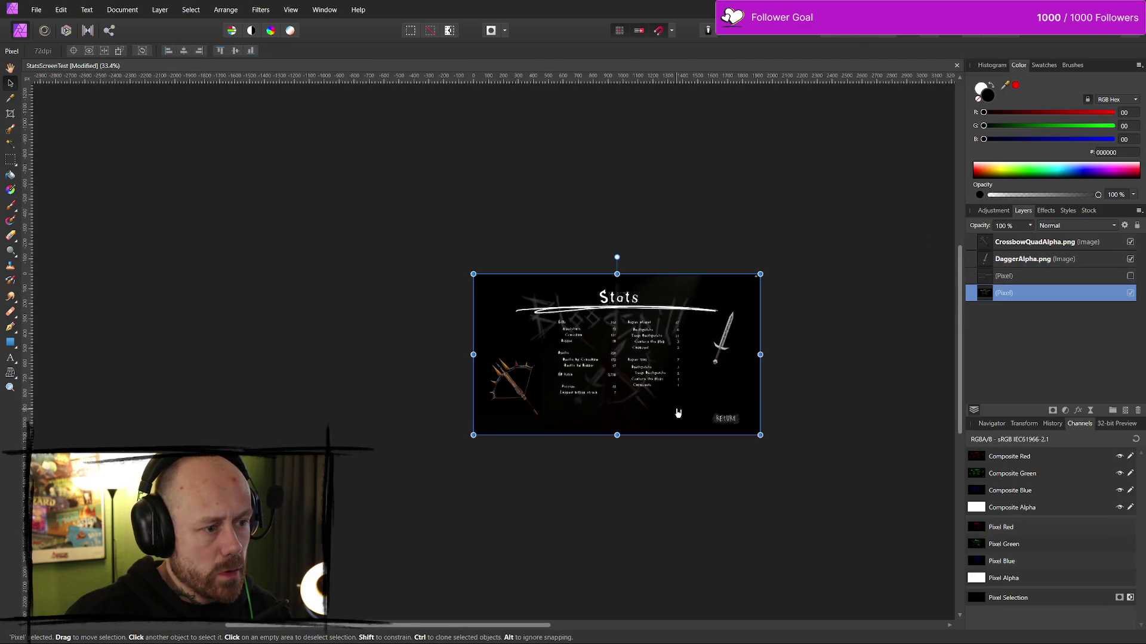
scroll(721, 421, up, 3)
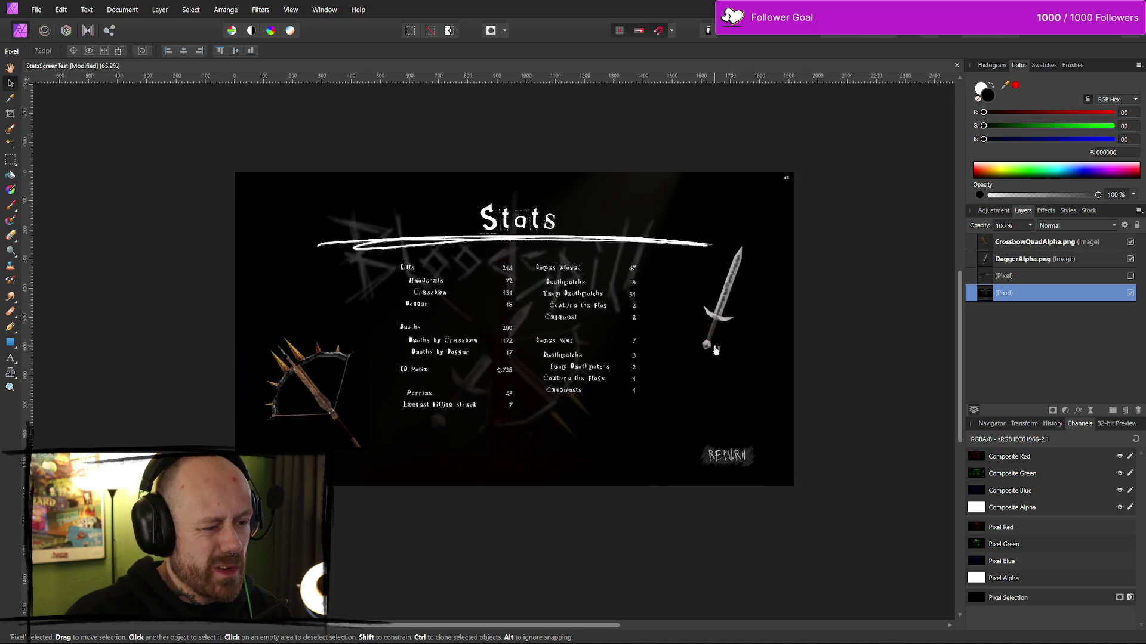
- Nudge the crossbow slightly up-right and make the divider-lines layer visible again
click(352, 407)
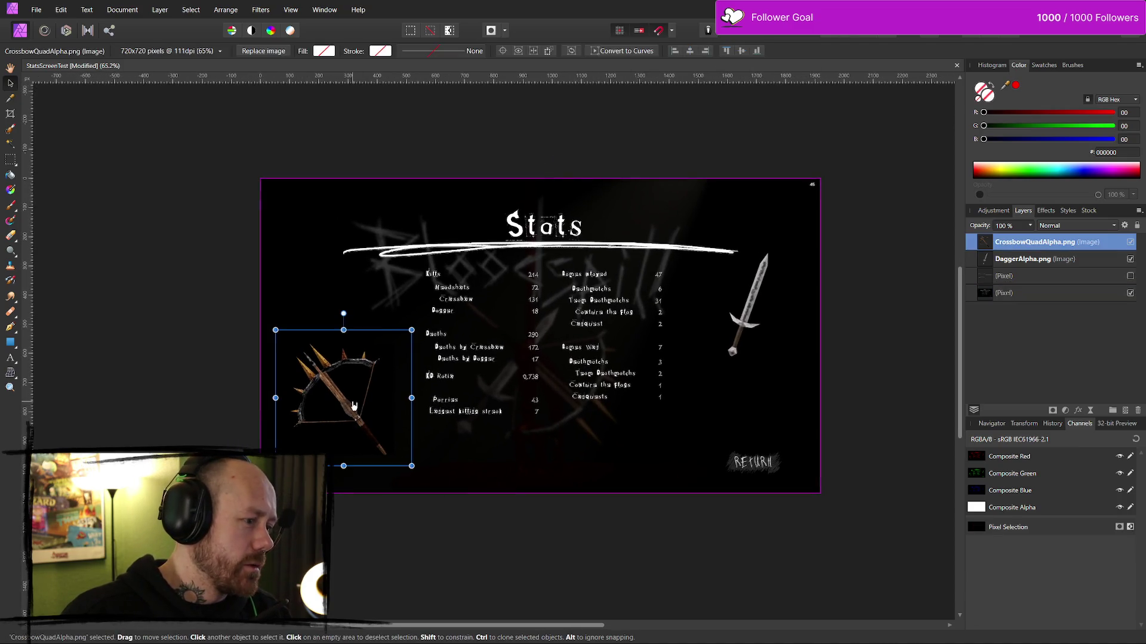
drag(355, 406, 359, 403)
click(703, 423)
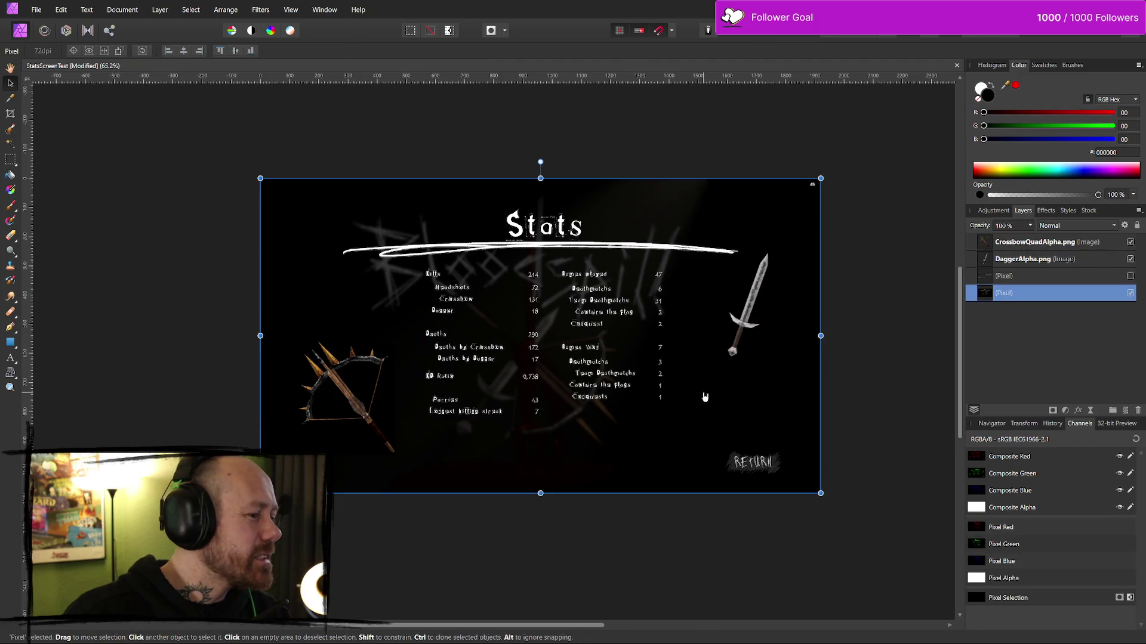
click(759, 345)
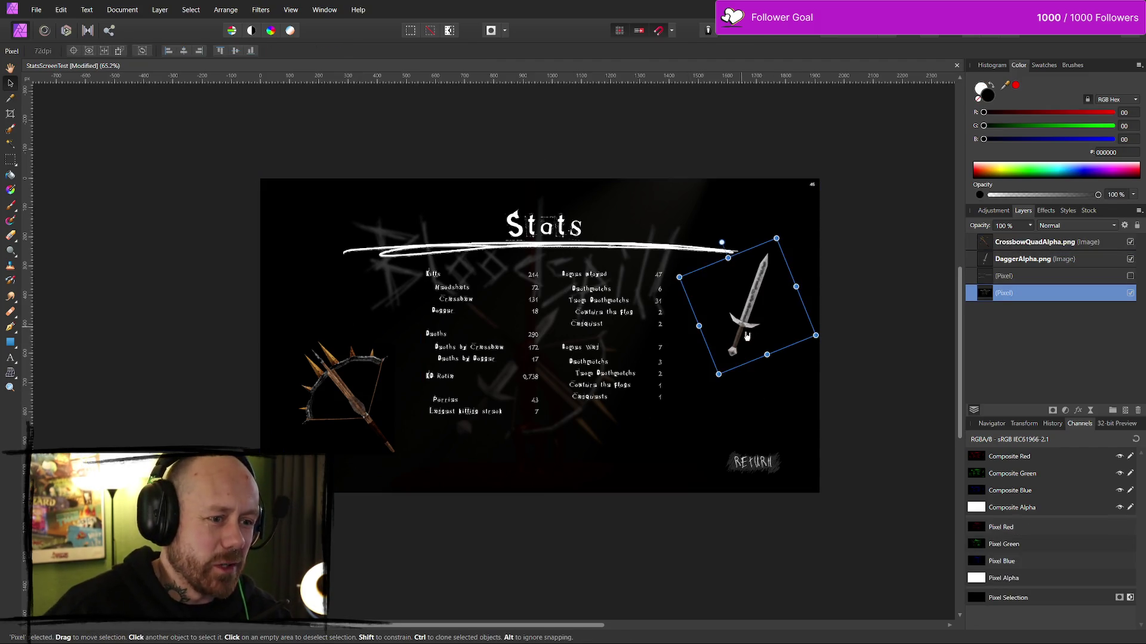
scroll(877, 346, up, 2)
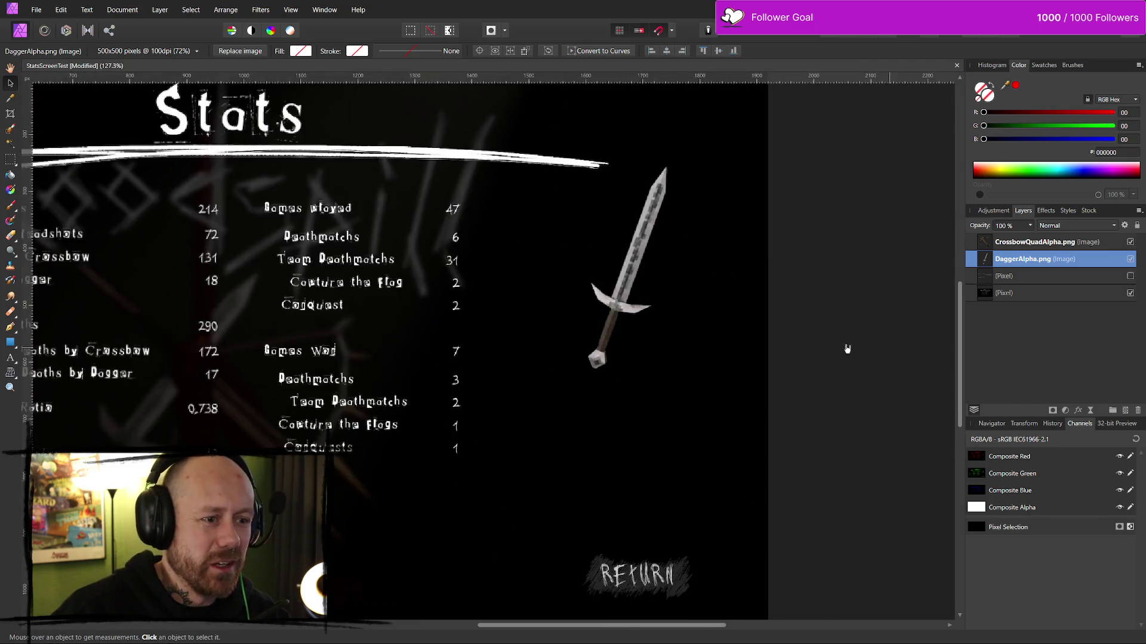
scroll(719, 411, up, 2)
scroll(719, 411, down, 2)
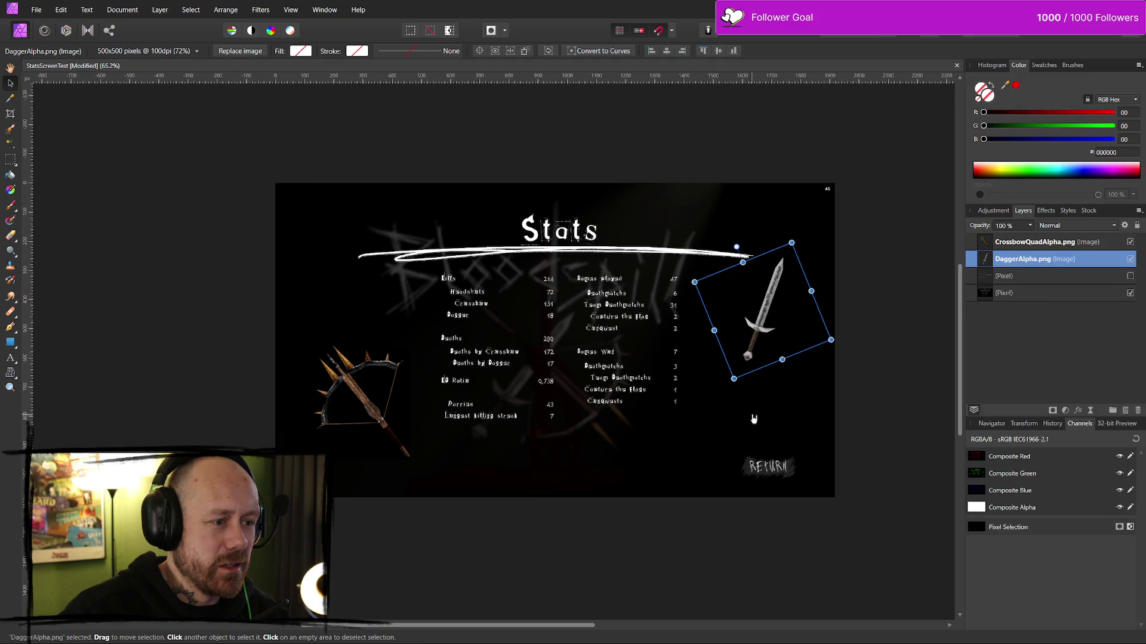
click(1130, 276)
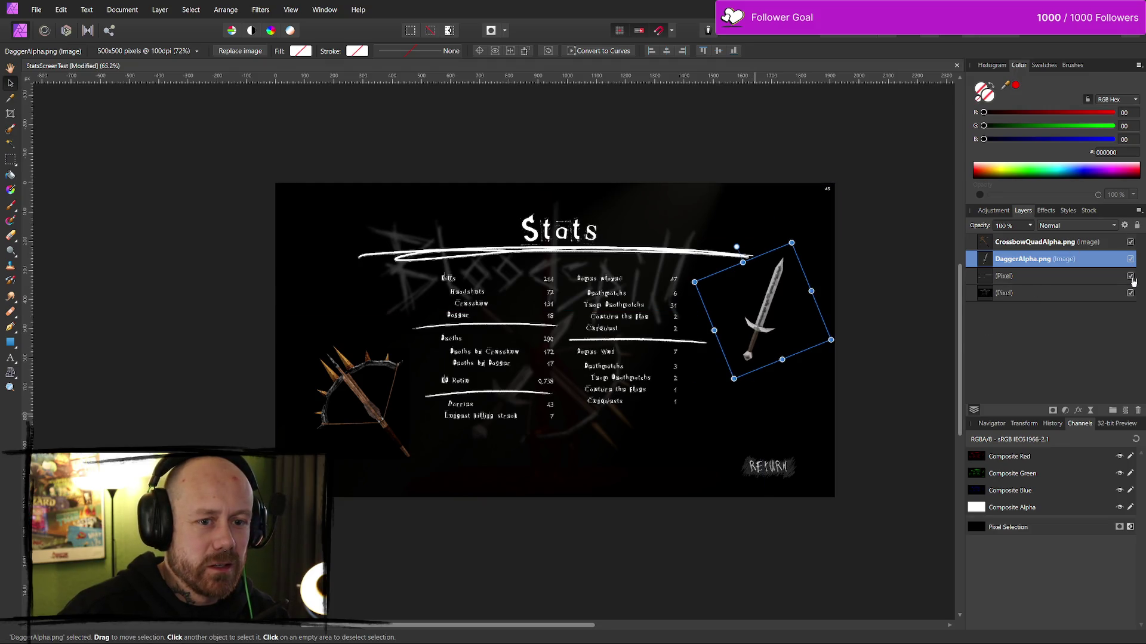
- Shift the dagger slightly right and the crossbow slightly down-left, leaving nothing selected
click(819, 382)
drag(766, 365, 770, 366)
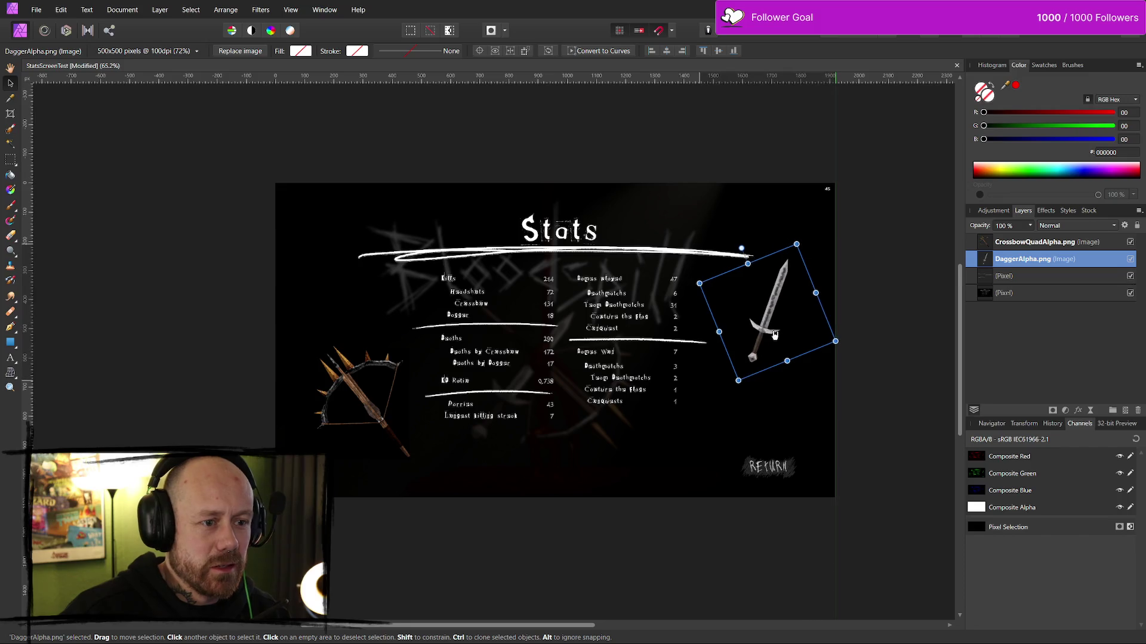
click(716, 471)
click(388, 400)
drag(371, 418, 364, 426)
click(596, 487)
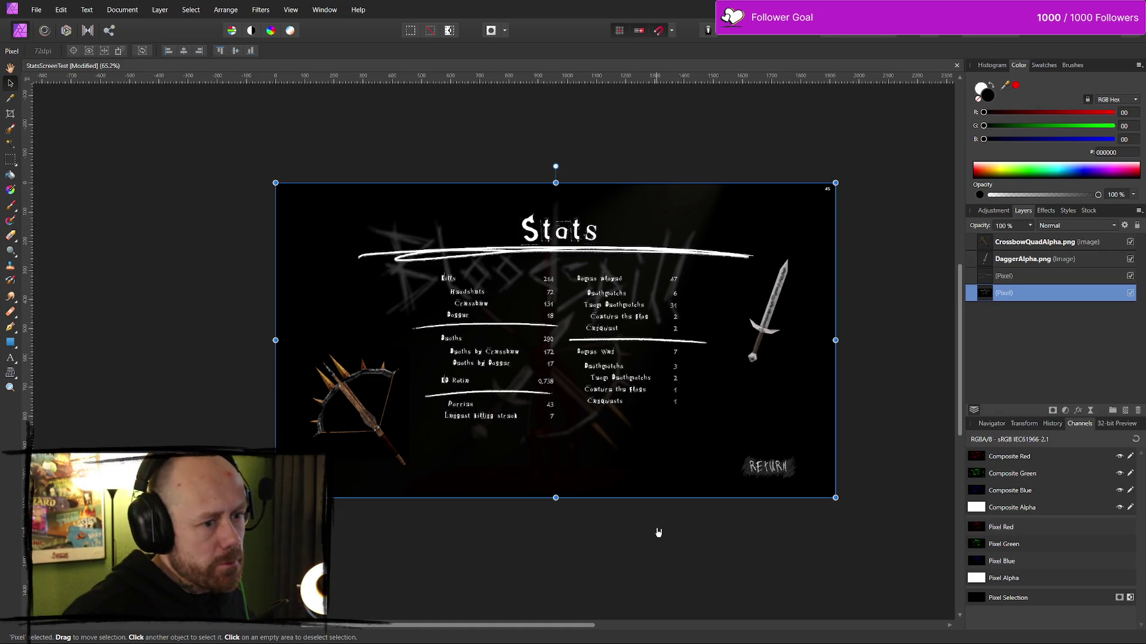
drag(371, 426, 367, 425)
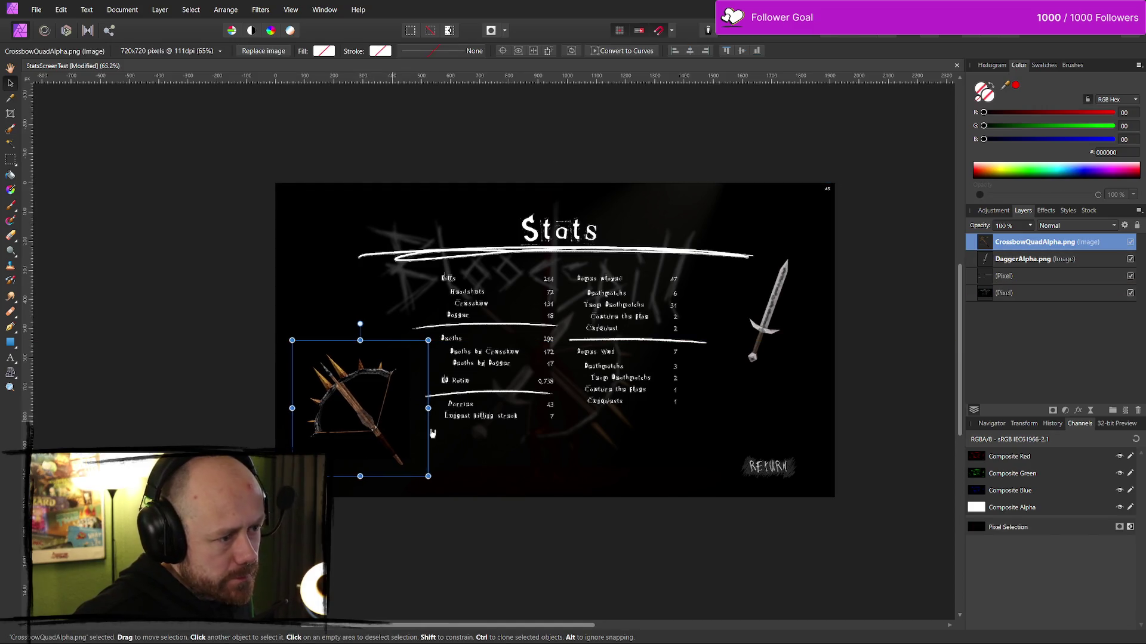
click(829, 411)
click(888, 382)
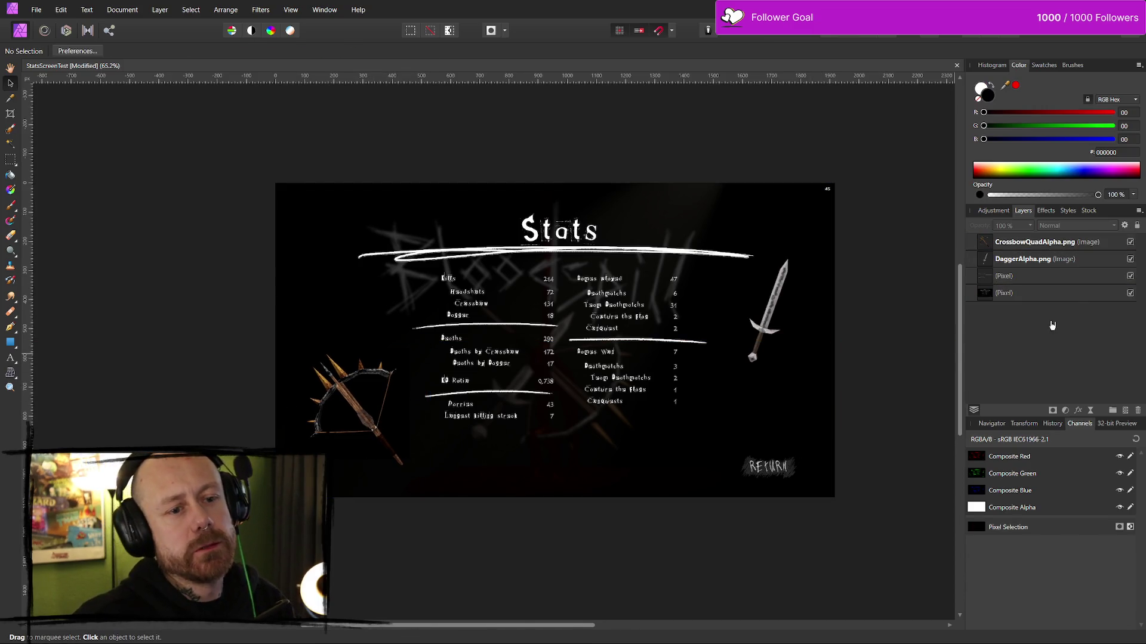
- Add a new pixel layer on top and set up a white paint brush
click(1125, 411)
double_click(1028, 242)
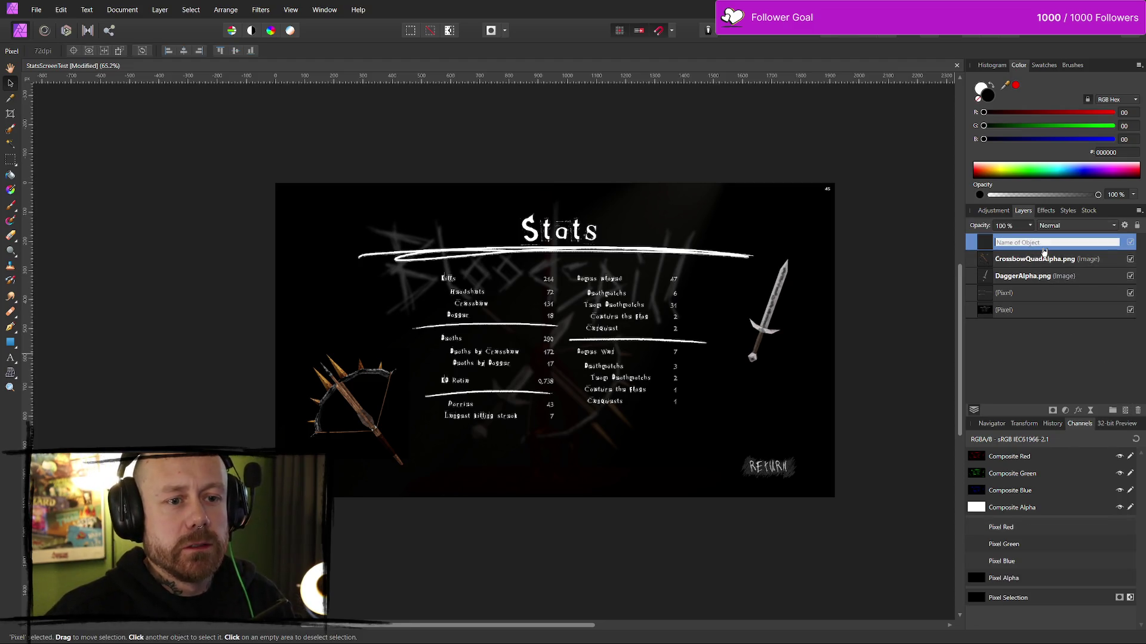
click(1091, 410)
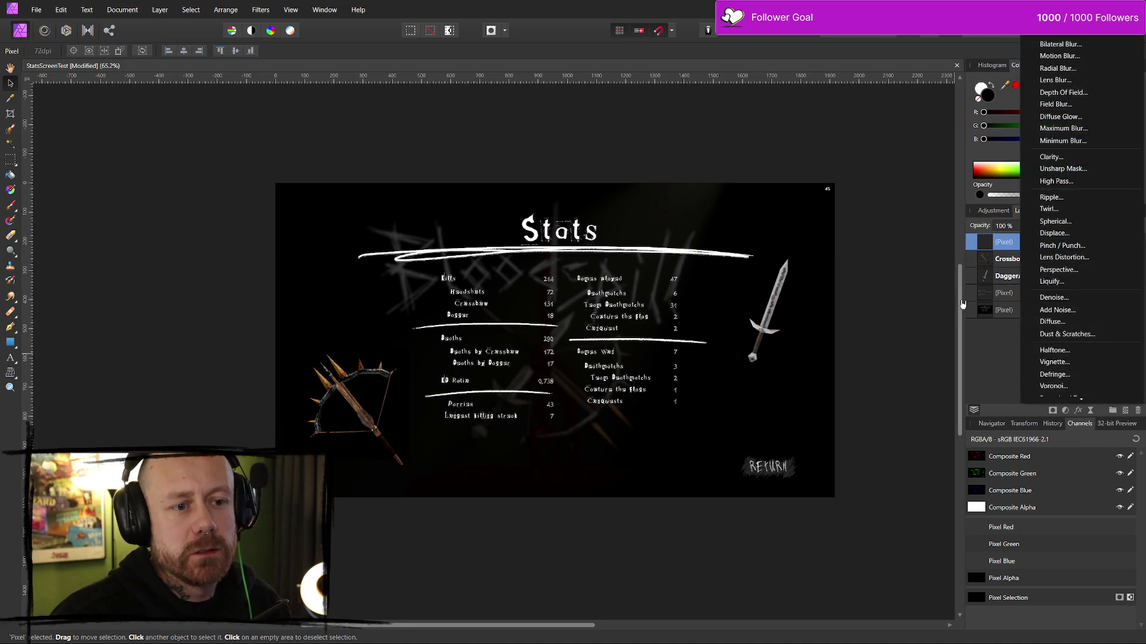
scroll(859, 323, up, 5)
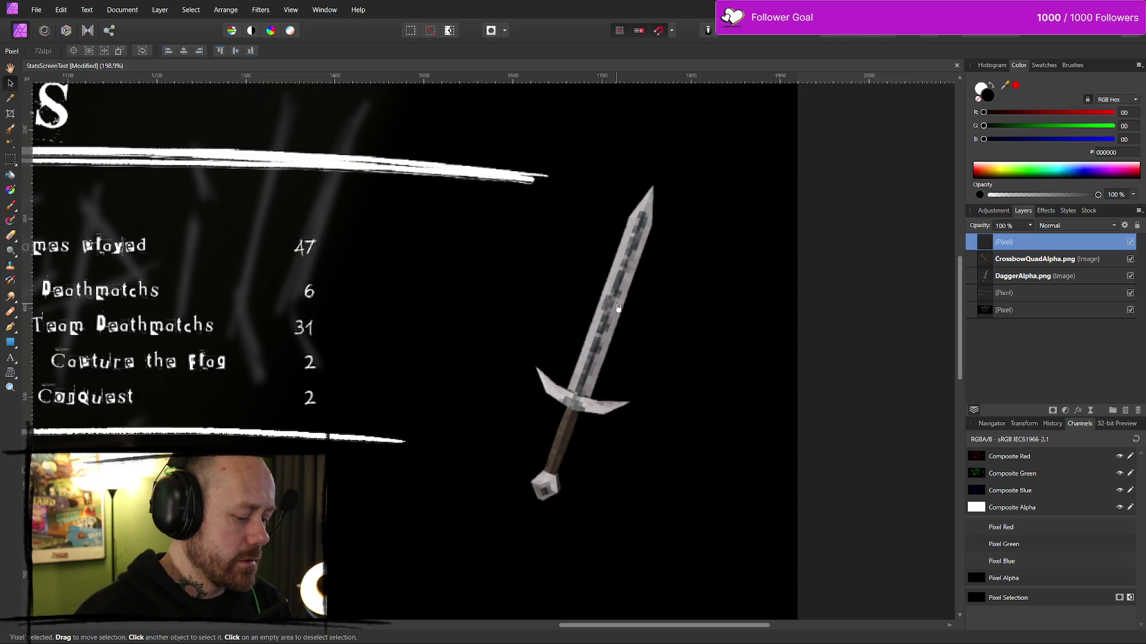
key(b)
key(x)
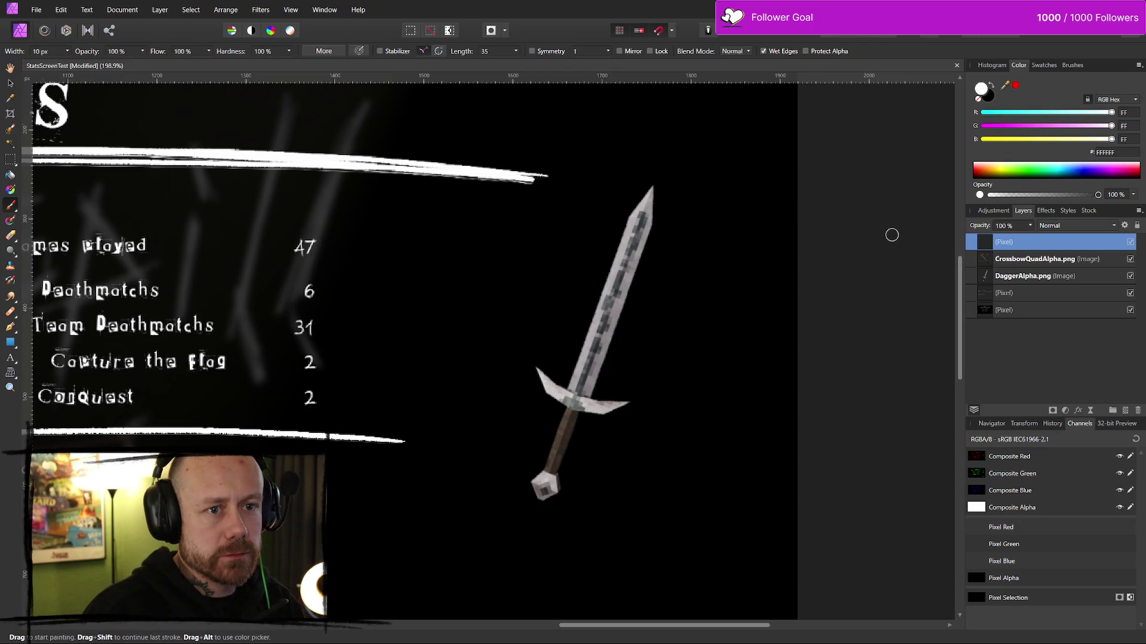
- Trace the dagger's blade, crossguard, grip and pommel in rough white strokes
mouse_move(656, 183)
mouse_down()
mouse_move(620, 228)
mouse_move(605, 305)
mouse_move(564, 383)
mouse_up()
drag(598, 297, 566, 395)
mouse_move(533, 358)
mouse_down()
mouse_move(546, 404)
mouse_move(579, 413)
mouse_move(654, 396)
mouse_up()
drag(585, 415, 652, 391)
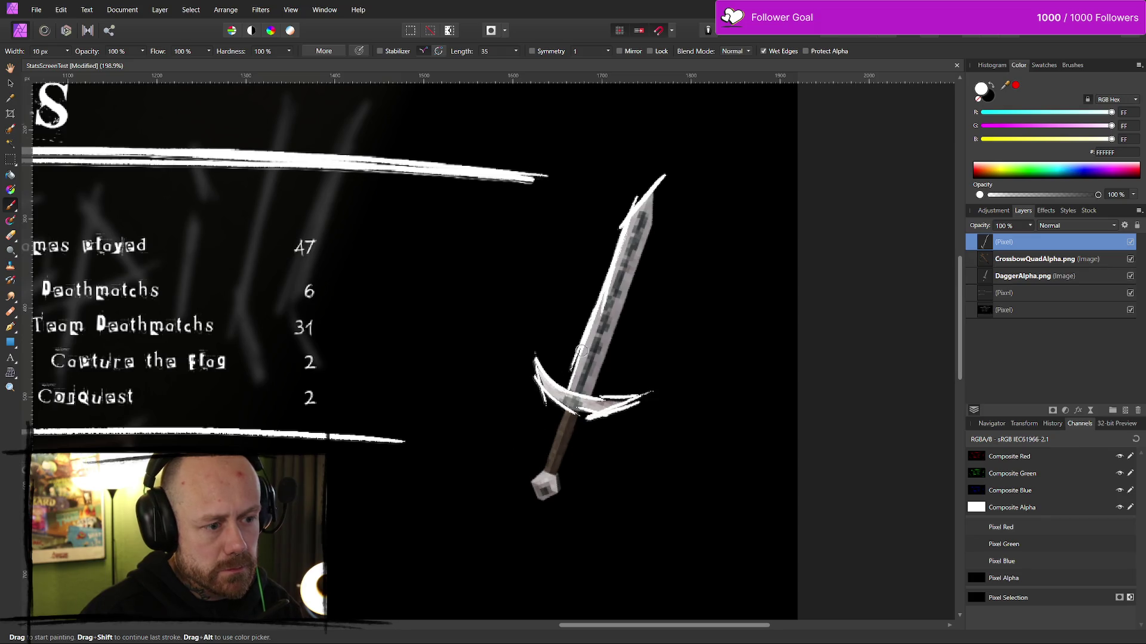
drag(655, 179, 649, 269)
drag(652, 227, 605, 352)
mouse_move(570, 408)
mouse_down()
mouse_move(541, 476)
mouse_move(581, 419)
mouse_up()
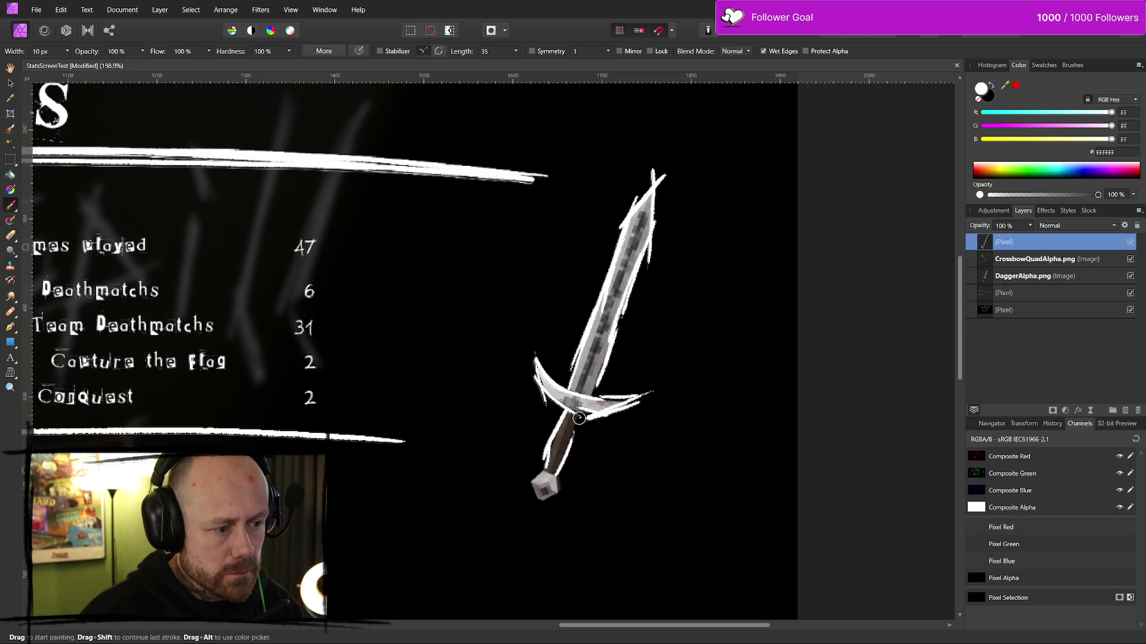
mouse_move(545, 481)
mouse_down()
mouse_move(540, 511)
mouse_move(567, 500)
mouse_move(559, 482)
mouse_up()
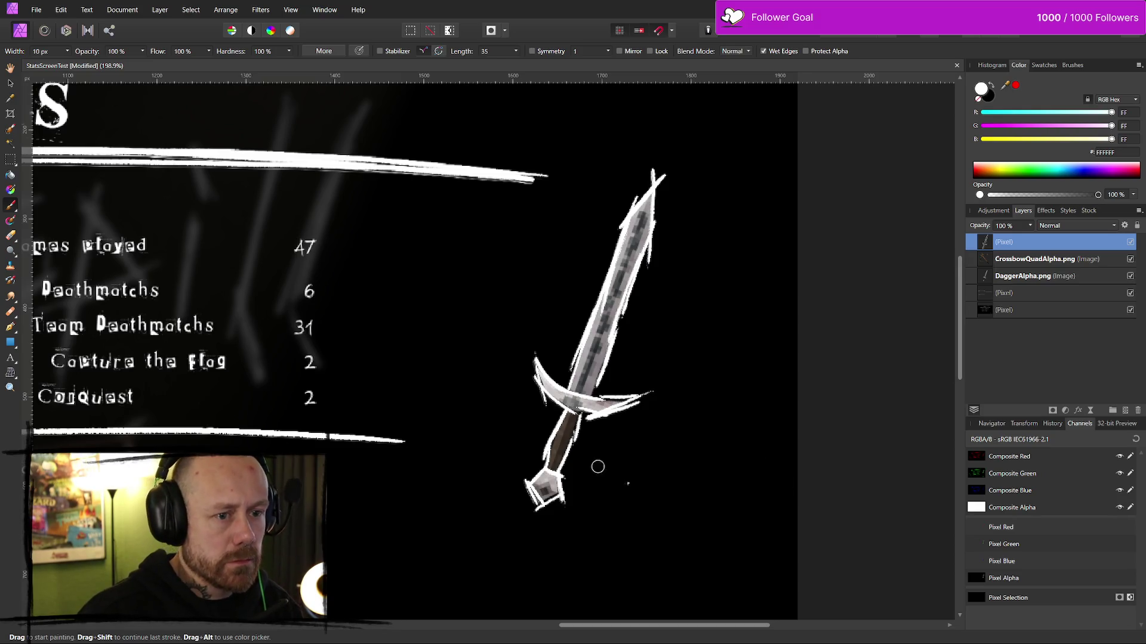
scroll(686, 519, down, 5)
drag(603, 508, 656, 372)
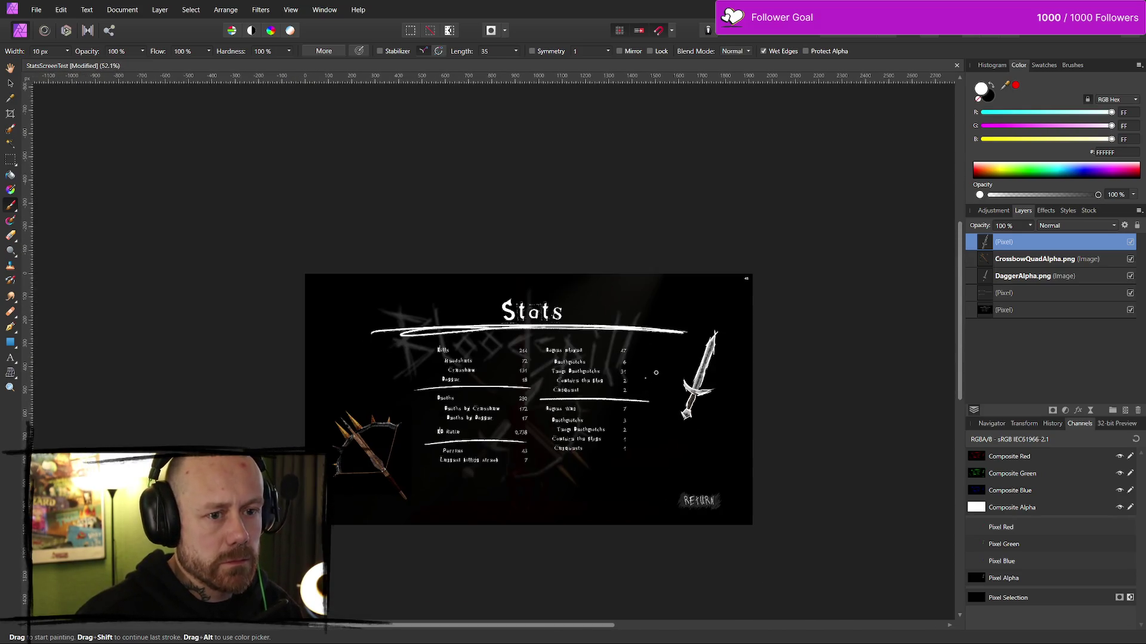
- Hide the dagger image to check the sketch, then undo the test scribbles
click(1131, 276)
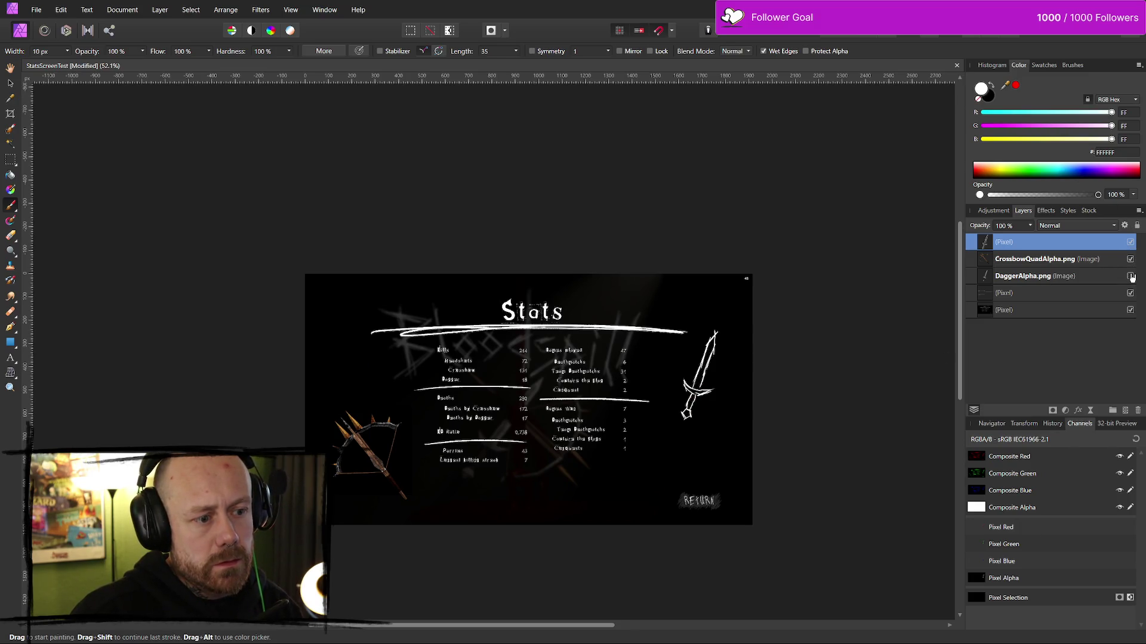
scroll(690, 340, up, 3)
scroll(644, 257, down, 3)
scroll(644, 262, down, 2)
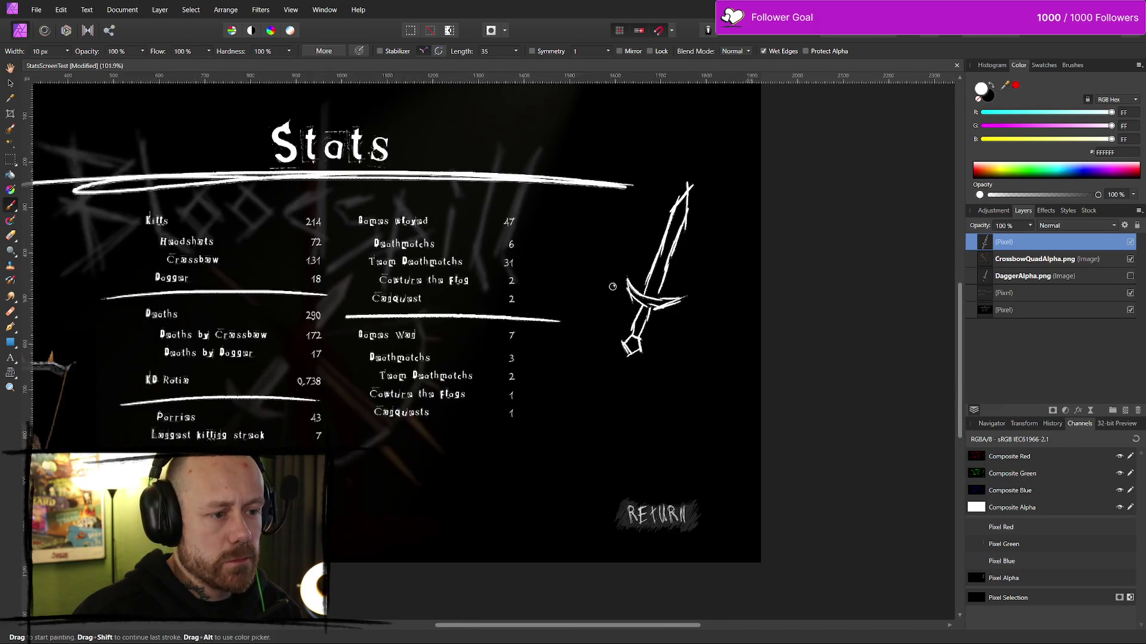
scroll(688, 287, left, 1)
scroll(689, 287, up, 1)
mouse_move(656, 296)
mouse_down()
mouse_move(648, 326)
mouse_move(770, 418)
mouse_move(665, 468)
mouse_move(745, 466)
mouse_up()
drag(595, 510, 778, 505)
drag(571, 530, 758, 526)
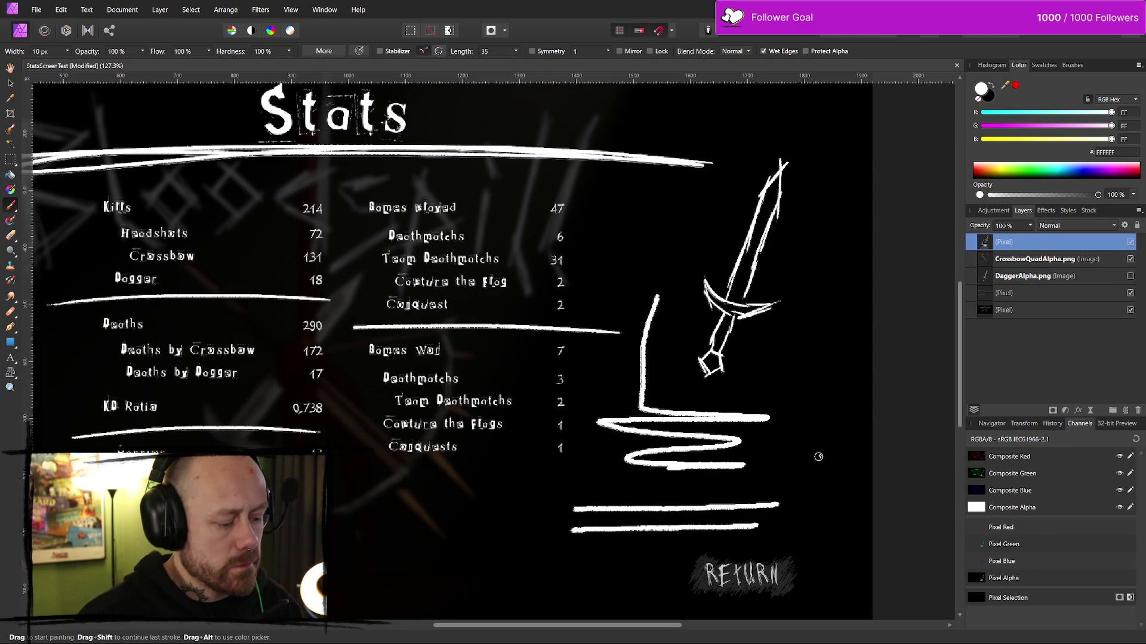
key(ctrl+z)
key(ctrl+z)
key(ctrl+z)
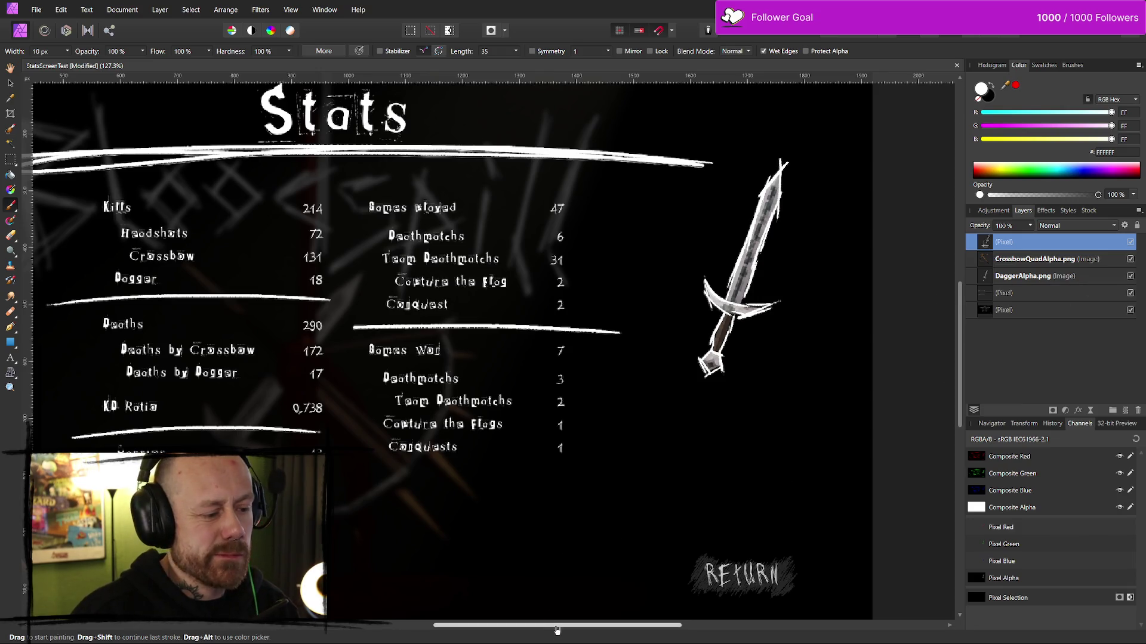
scroll(285, 432, left, 6)
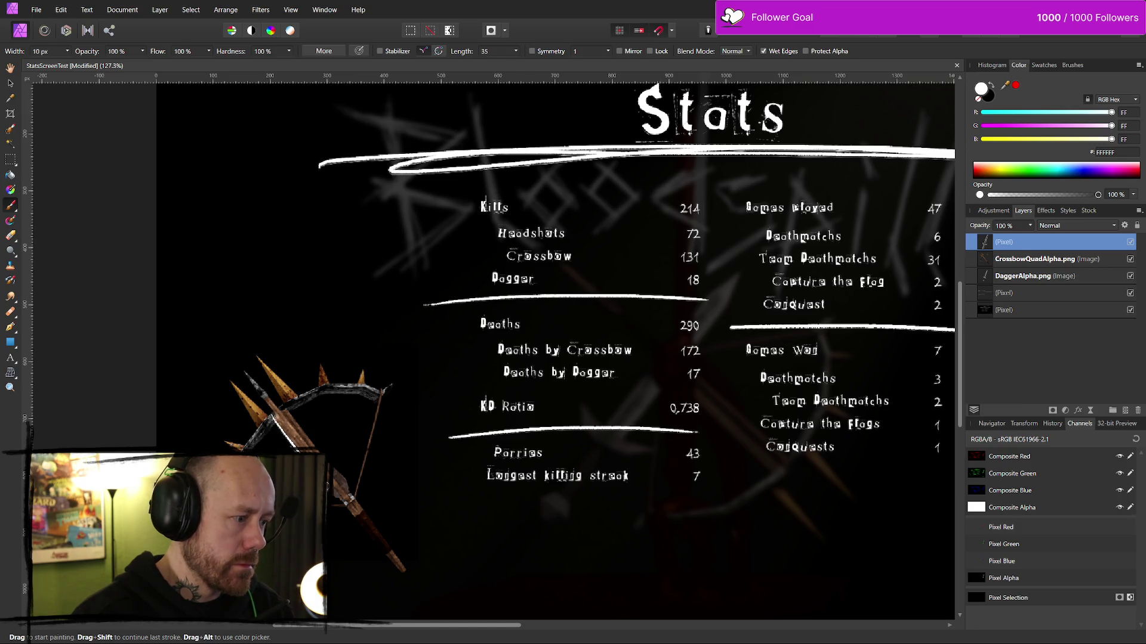
- Sketch white strokes along the crossbow's stock and bow limbs
drag(334, 497, 403, 574)
mouse_move(286, 407)
mouse_down()
mouse_move(419, 572)
mouse_move(410, 567)
mouse_up()
drag(361, 484, 385, 382)
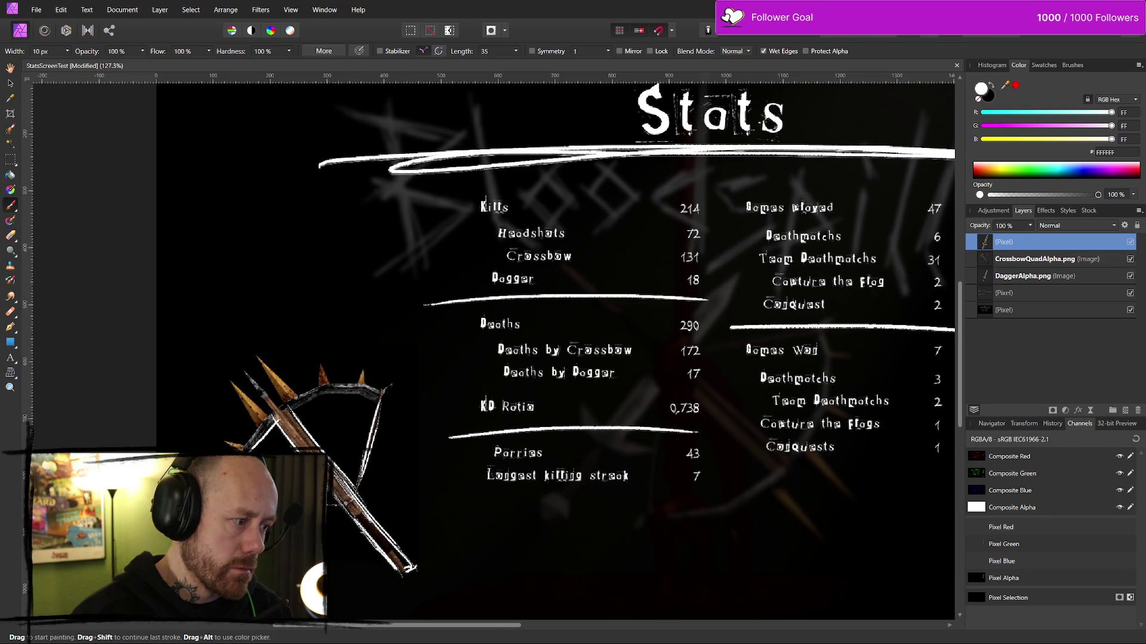
mouse_move(267, 418)
mouse_down()
mouse_move(255, 429)
mouse_move(337, 387)
mouse_move(389, 395)
mouse_up()
mouse_move(298, 414)
mouse_down()
mouse_move(343, 395)
mouse_move(404, 398)
mouse_up()
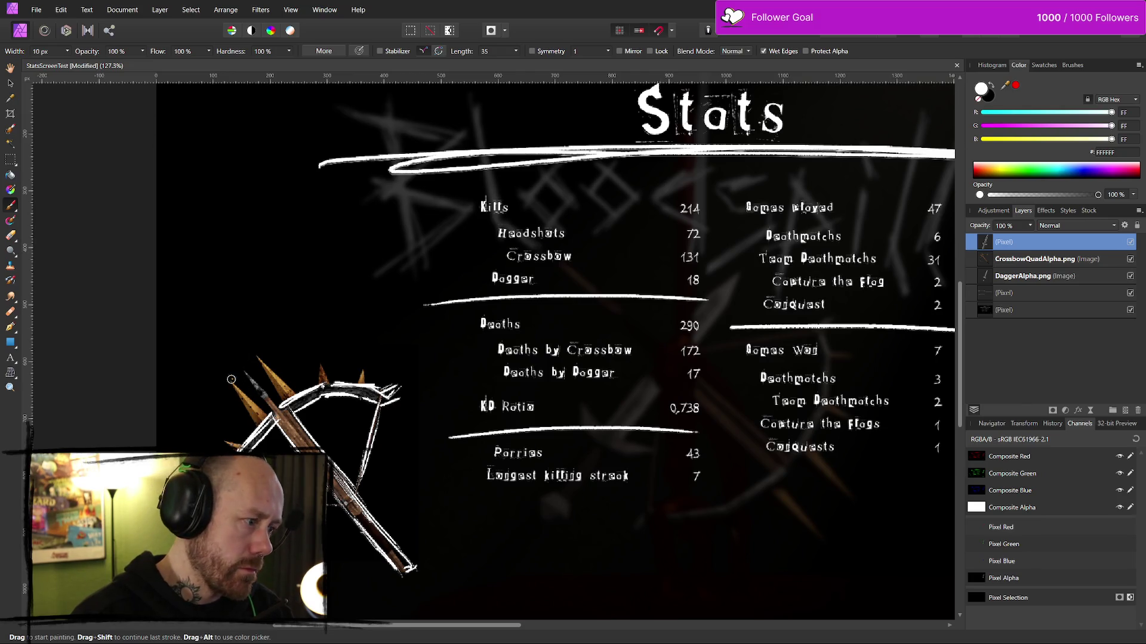
- Outline the bolts and spikes, undo the last stroke, and hide the crossbow image
drag(256, 425, 229, 376)
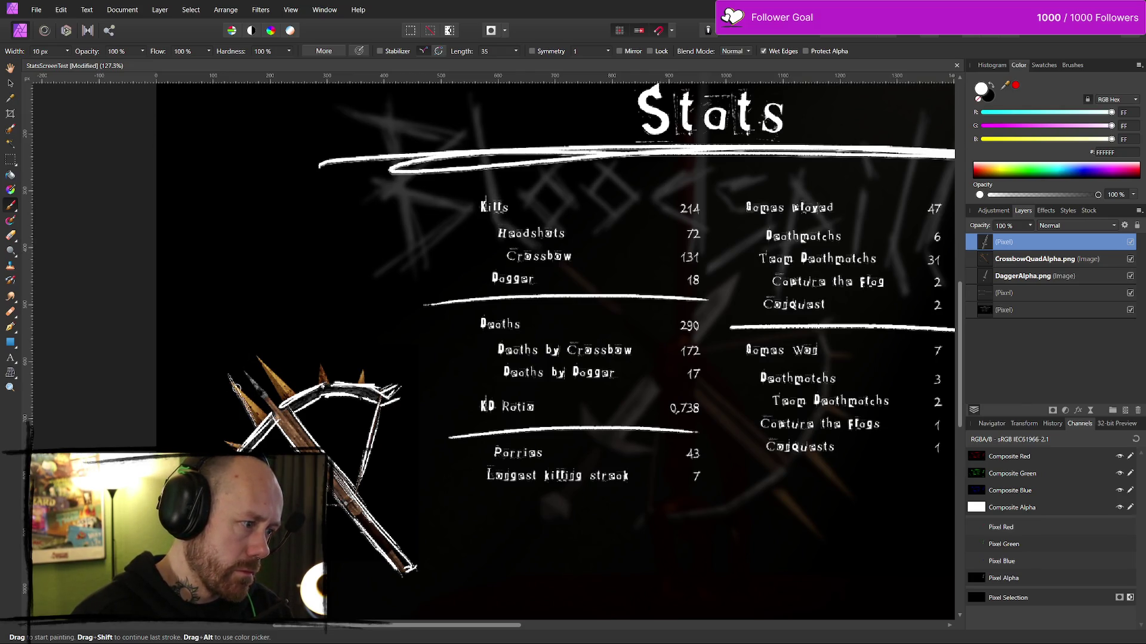
mouse_move(270, 414)
mouse_down()
mouse_move(226, 376)
mouse_move(287, 408)
mouse_up()
drag(258, 358, 303, 399)
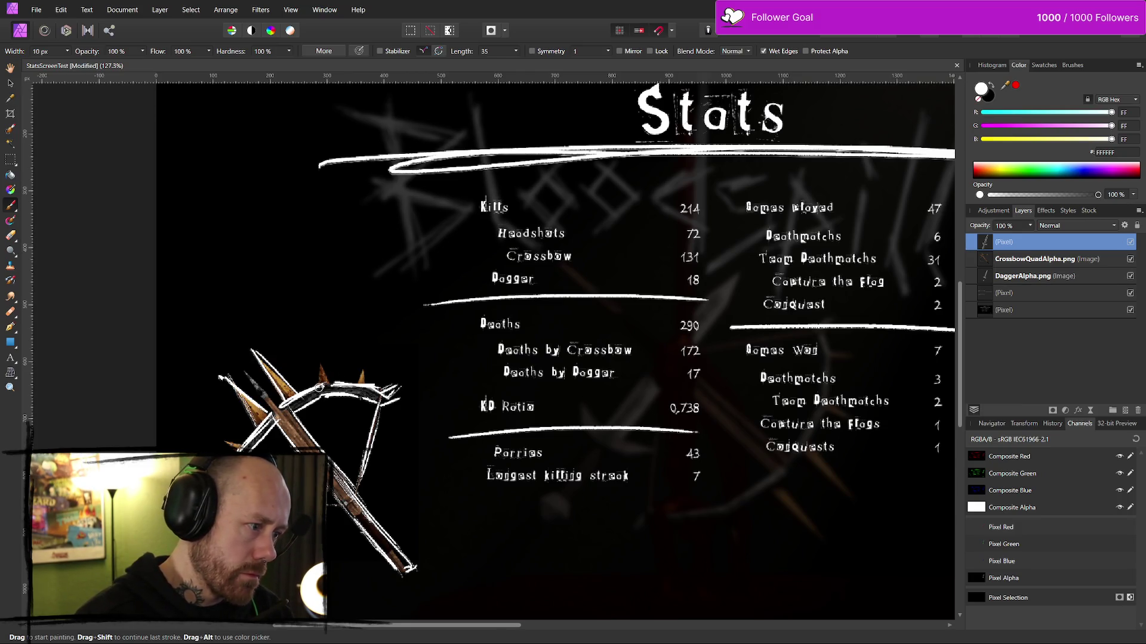
mouse_move(322, 361)
mouse_down()
mouse_move(326, 371)
mouse_move(362, 370)
mouse_up()
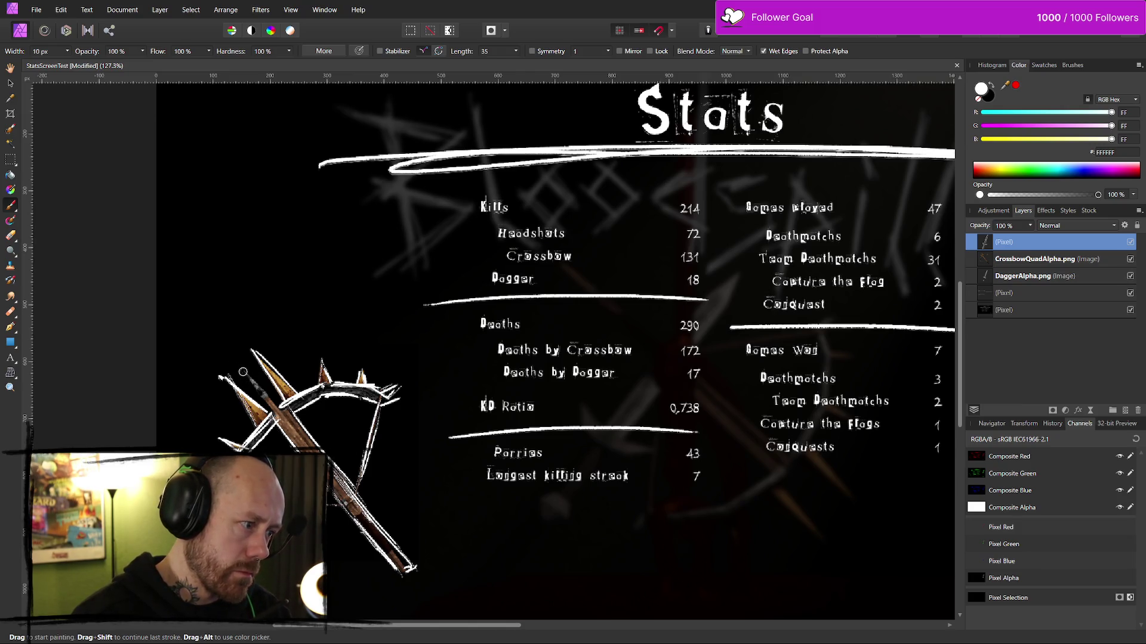
drag(243, 370, 263, 394)
drag(327, 475, 358, 522)
drag(335, 485, 371, 532)
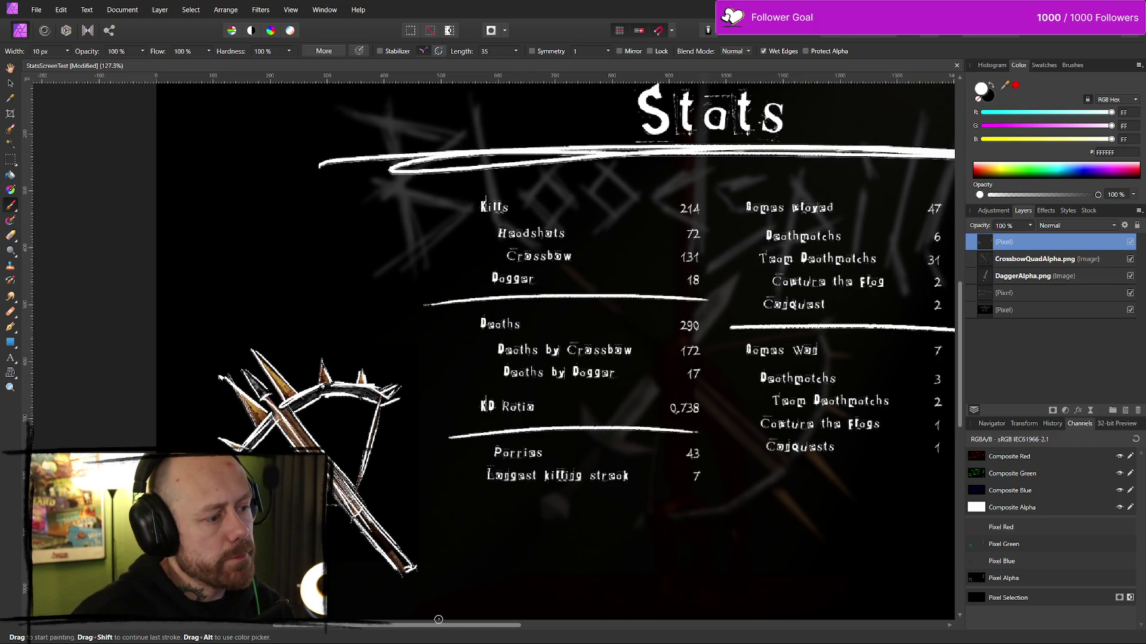
mouse_move(374, 499)
mouse_down()
mouse_move(341, 524)
mouse_move(374, 501)
mouse_up()
key(ctrl+z)
key(ctrl+z)
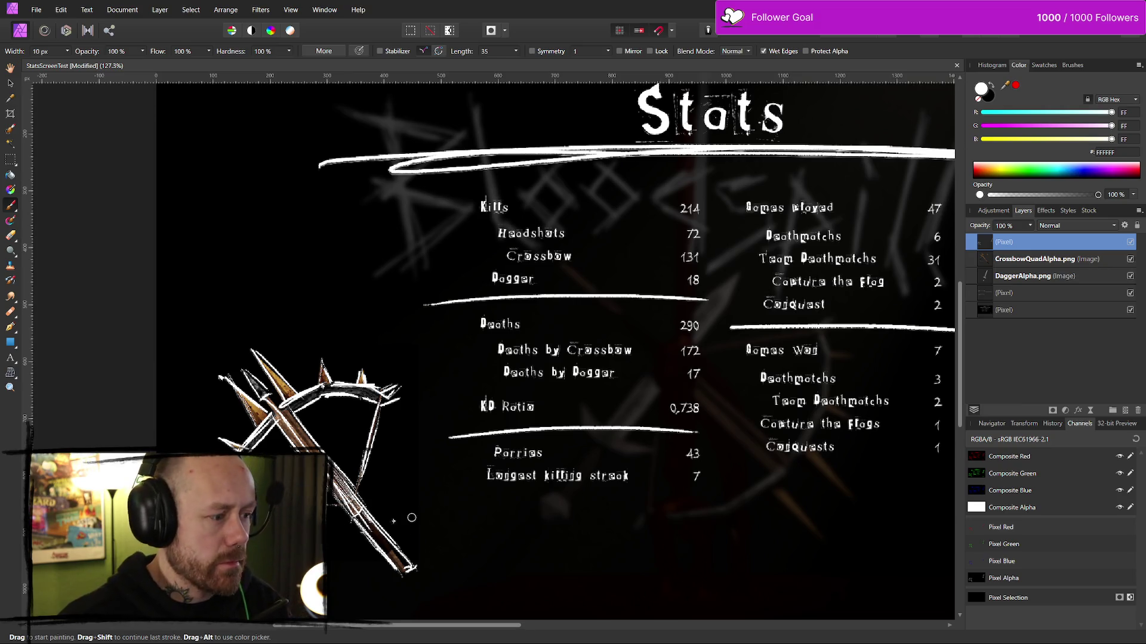
click(1130, 259)
scroll(828, 375, down, 5)
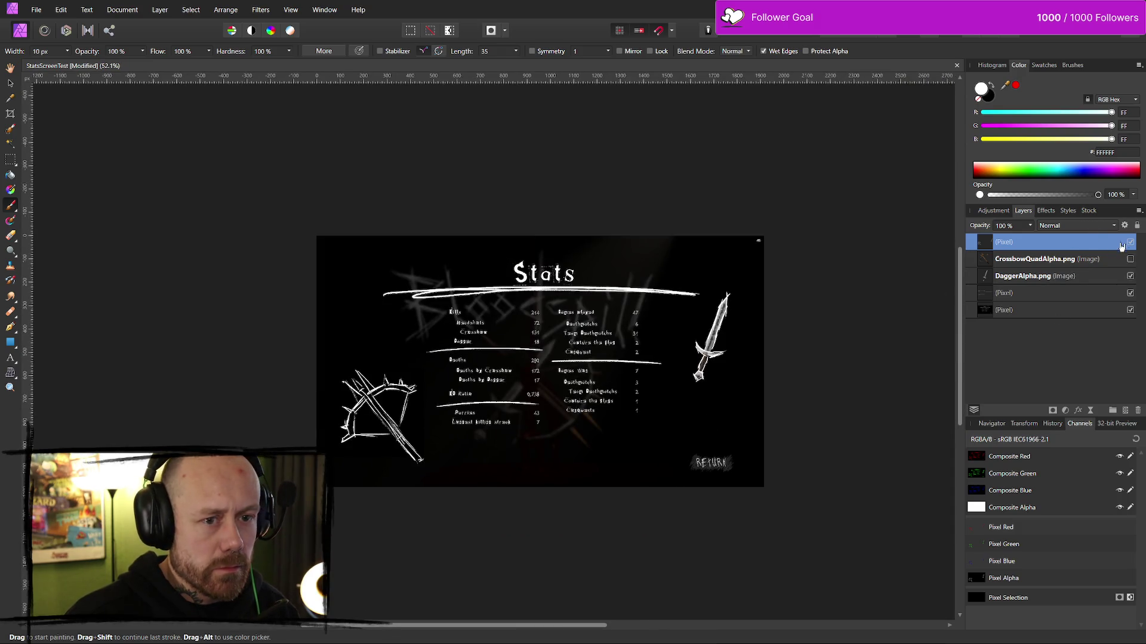
click(1130, 275)
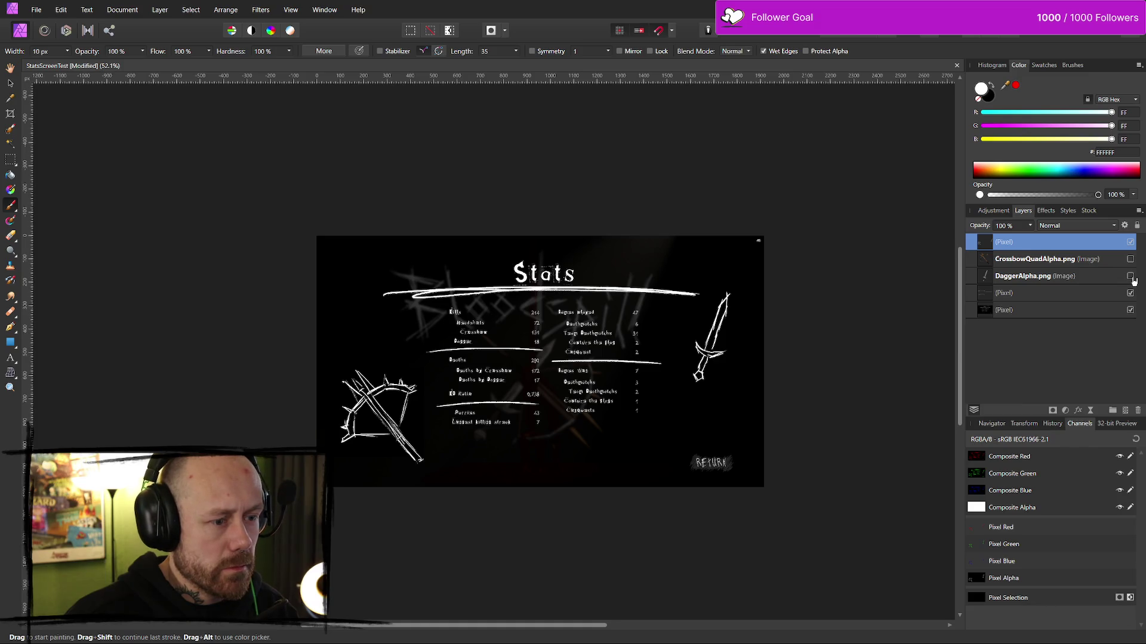
click(1130, 276)
click(1130, 259)
click(1130, 242)
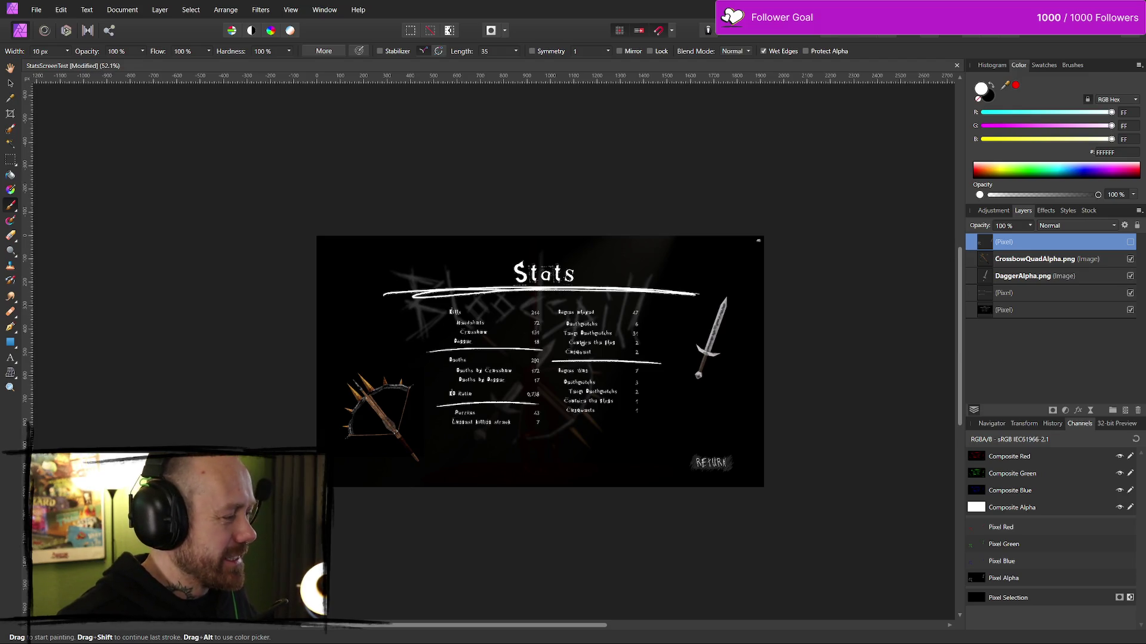
scroll(572, 345, up, 5)
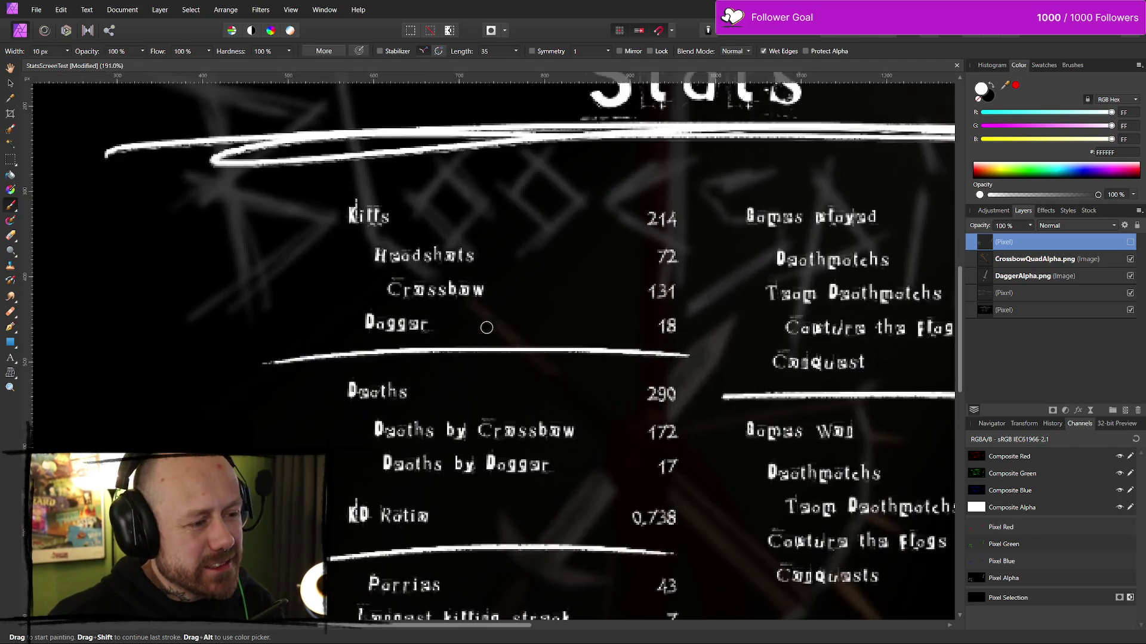
scroll(699, 318, down, 2)
scroll(593, 277, down, 1)
scroll(585, 278, up, 2)
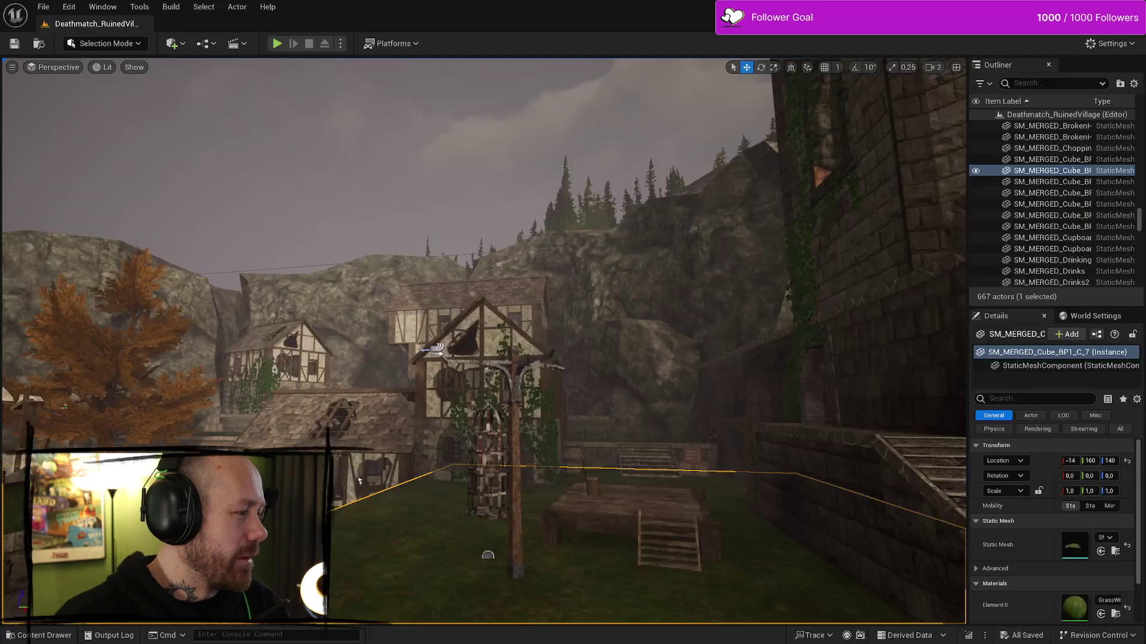
- Playtest in the editor, deploy with the crossbow, then quit the match to the Bloodspill main menu
key(alt+p)
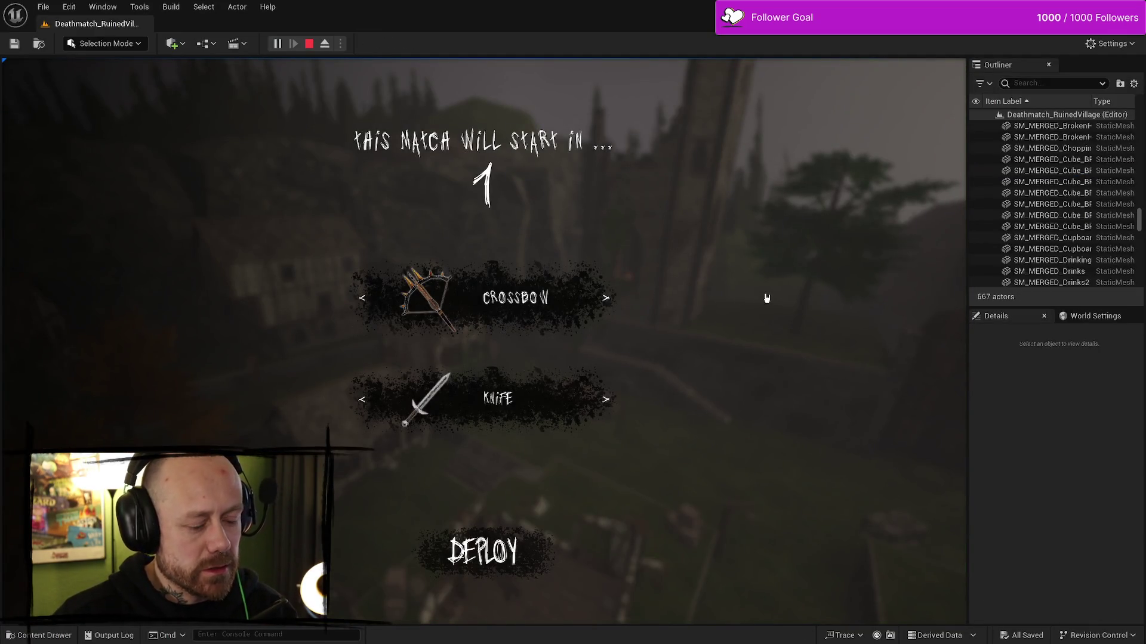
click(642, 565)
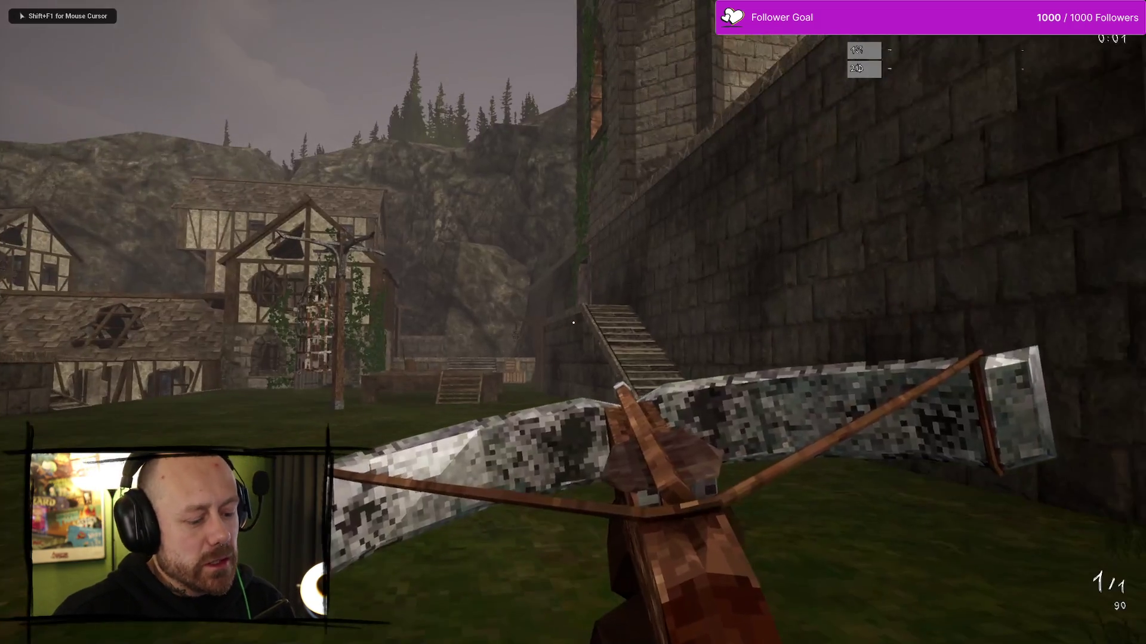
key(Escape)
click(221, 327)
click(440, 420)
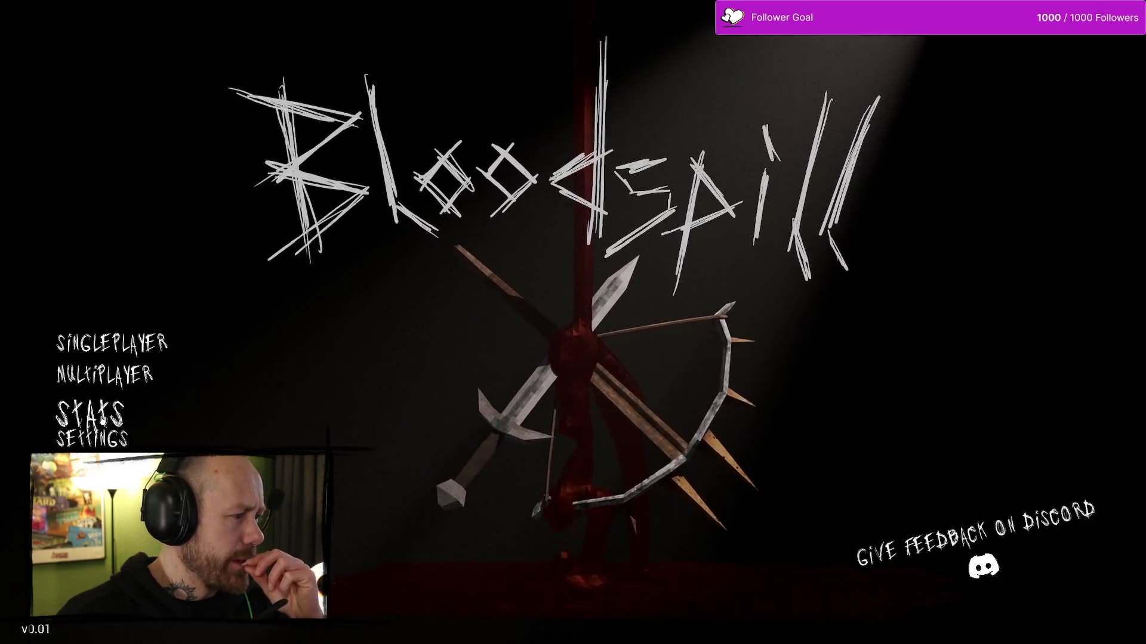
click(234, 386)
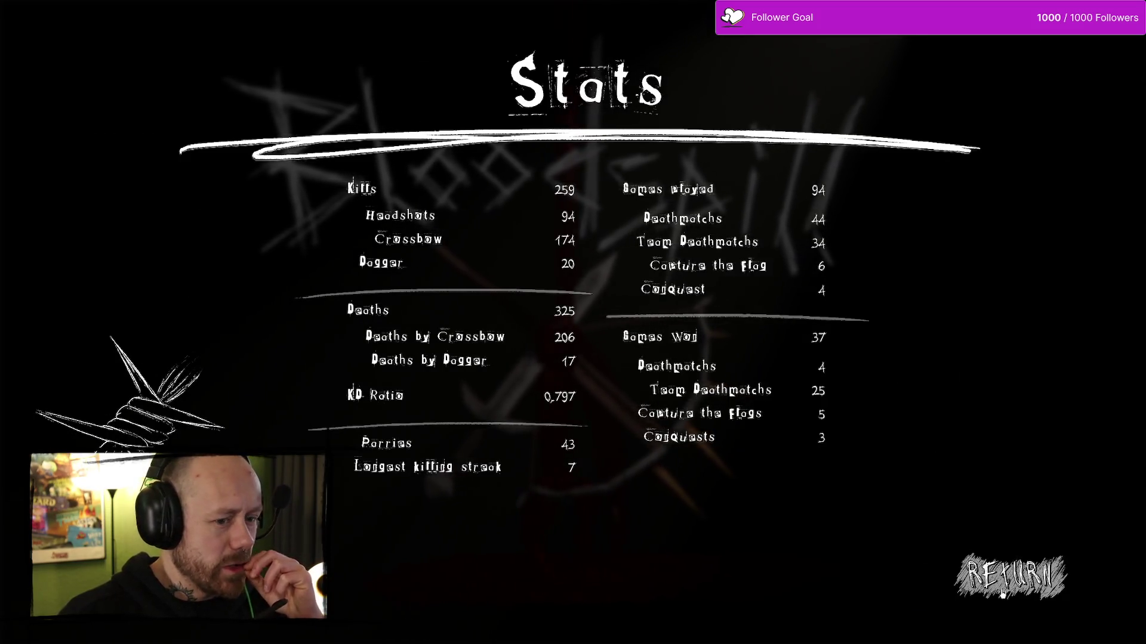
click(1010, 576)
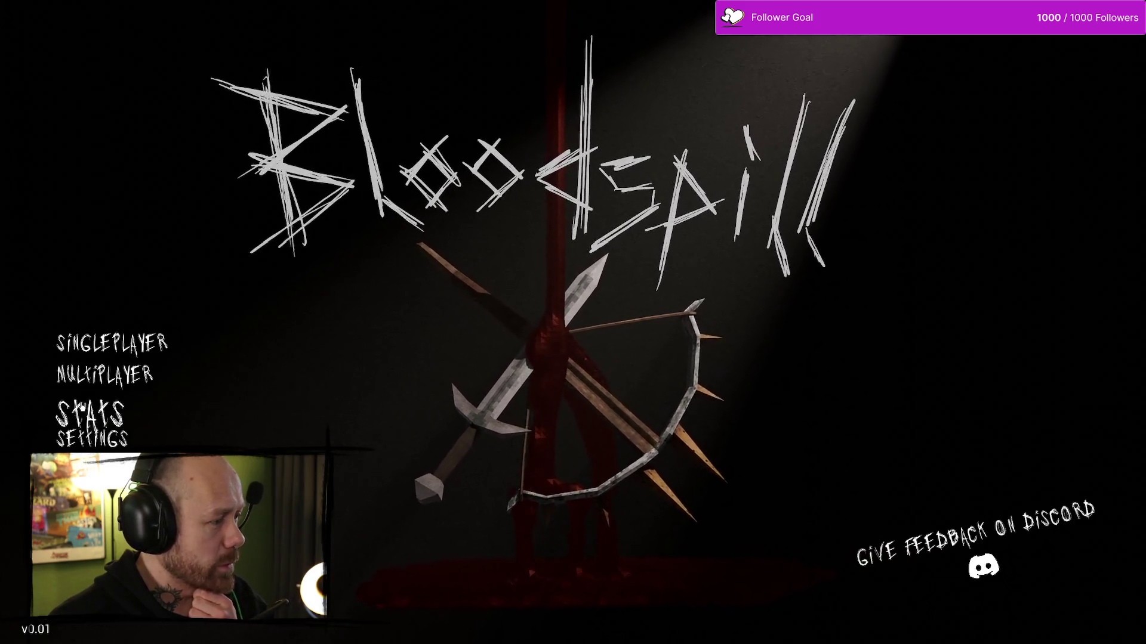
click(77, 407)
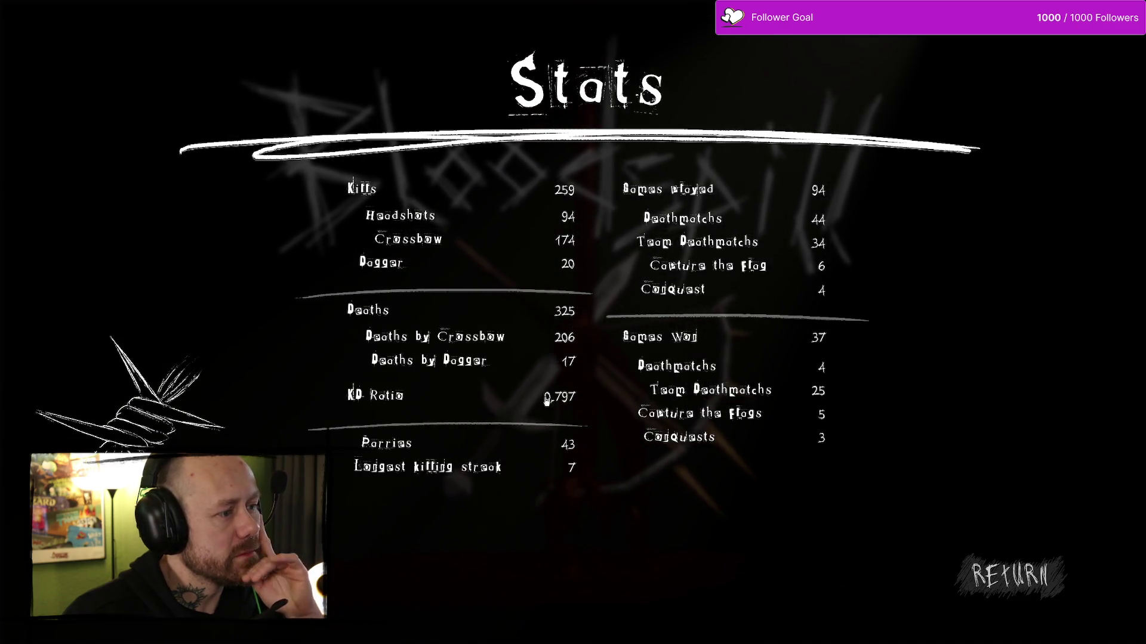
click(1010, 575)
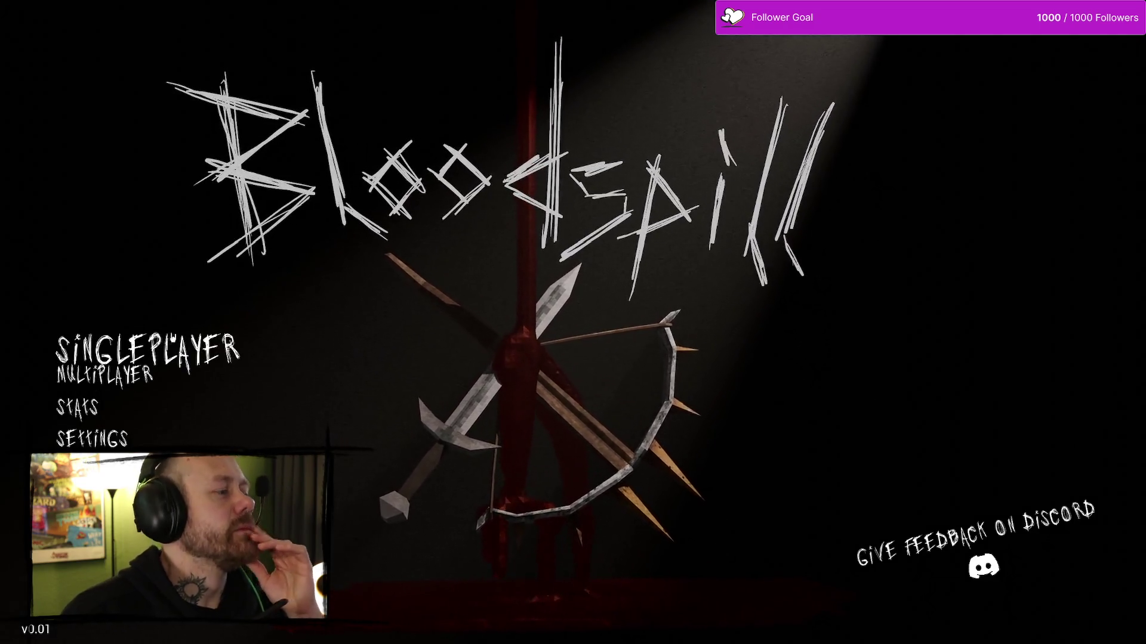
click(254, 337)
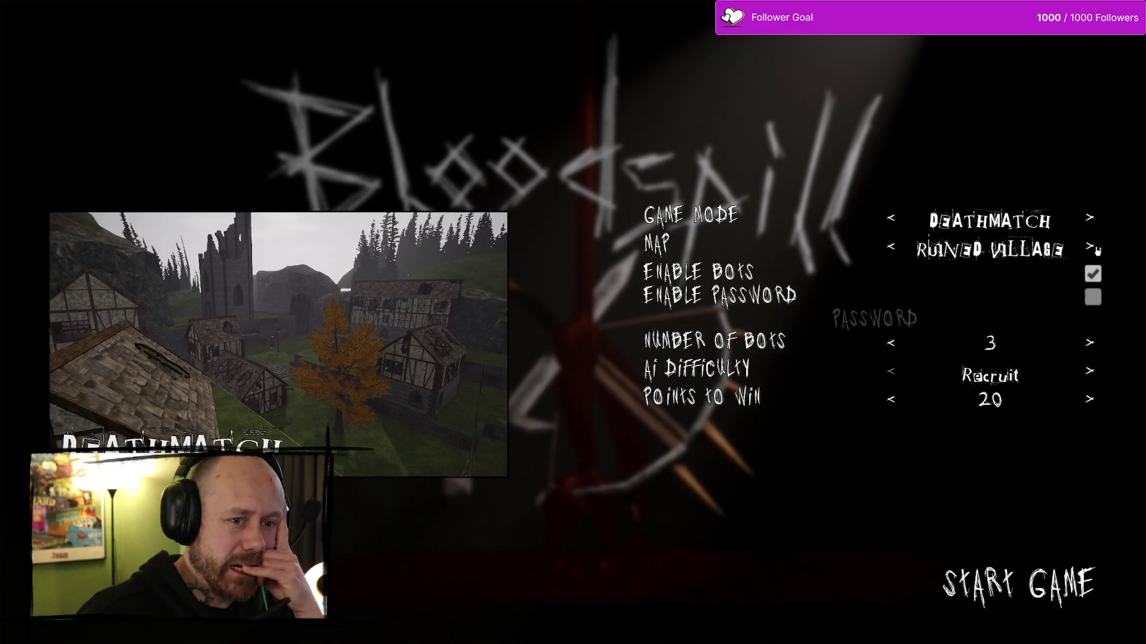
click(1090, 222)
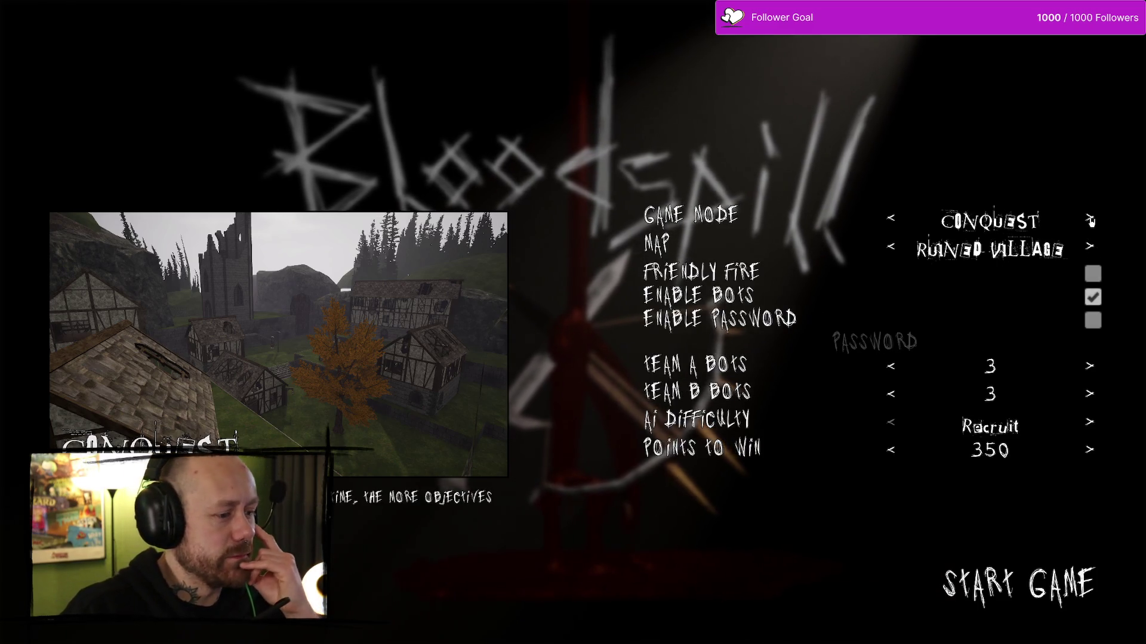
click(1091, 222)
click(1092, 222)
click(1092, 222)
click(1092, 222)
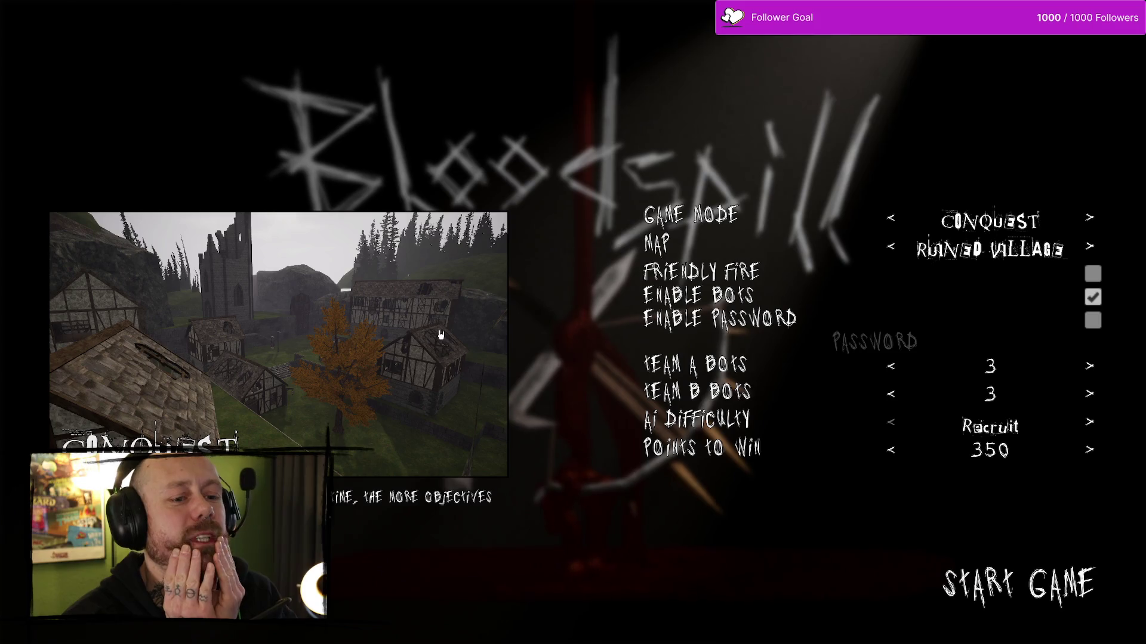
key(Escape)
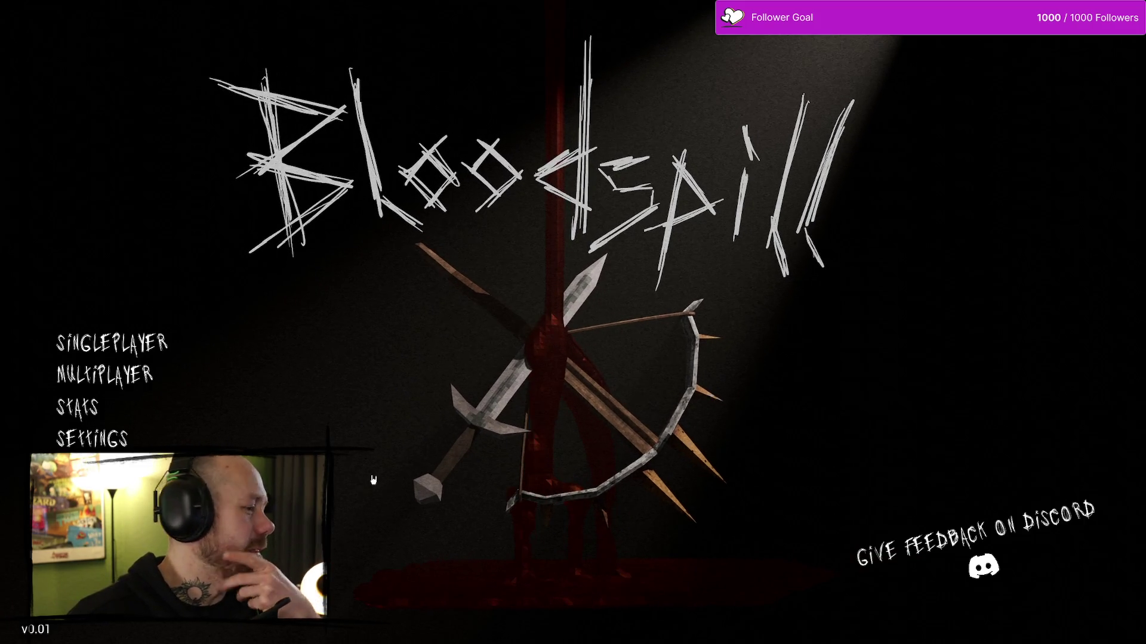
click(346, 448)
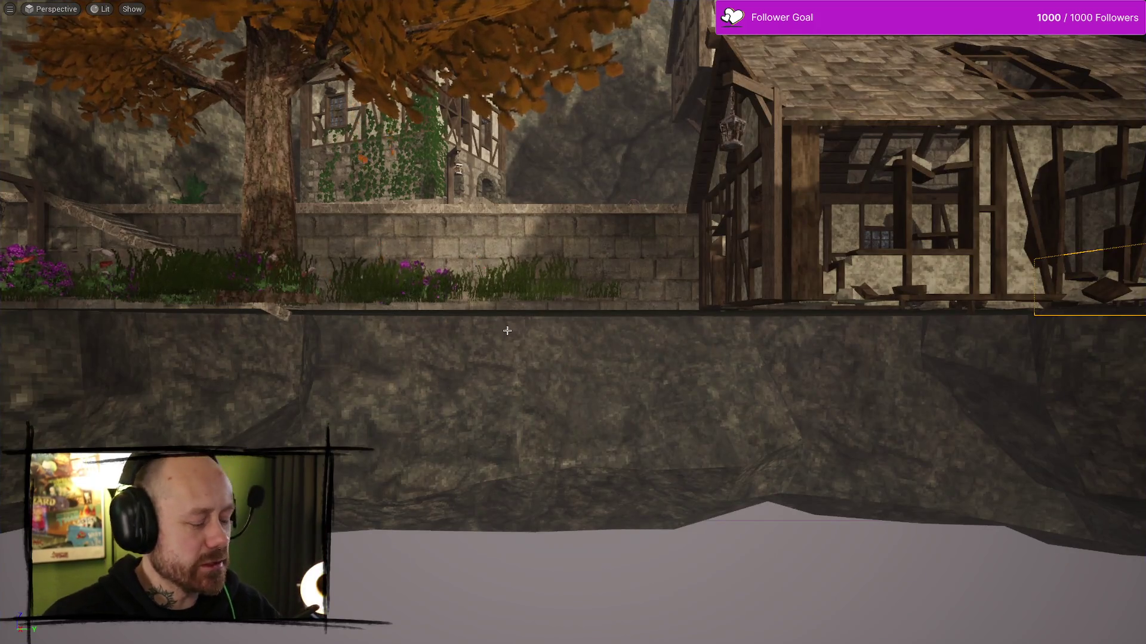
- Open the Content Drawer and expand the Blueprints folder tree
key(ctrl+space)
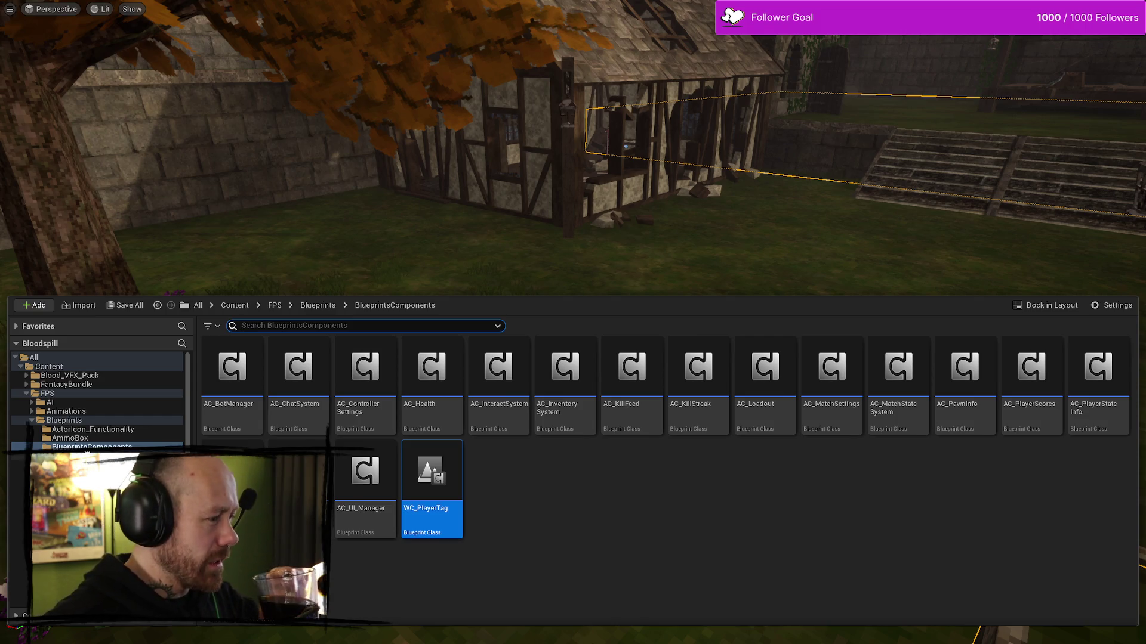
click(87, 421)
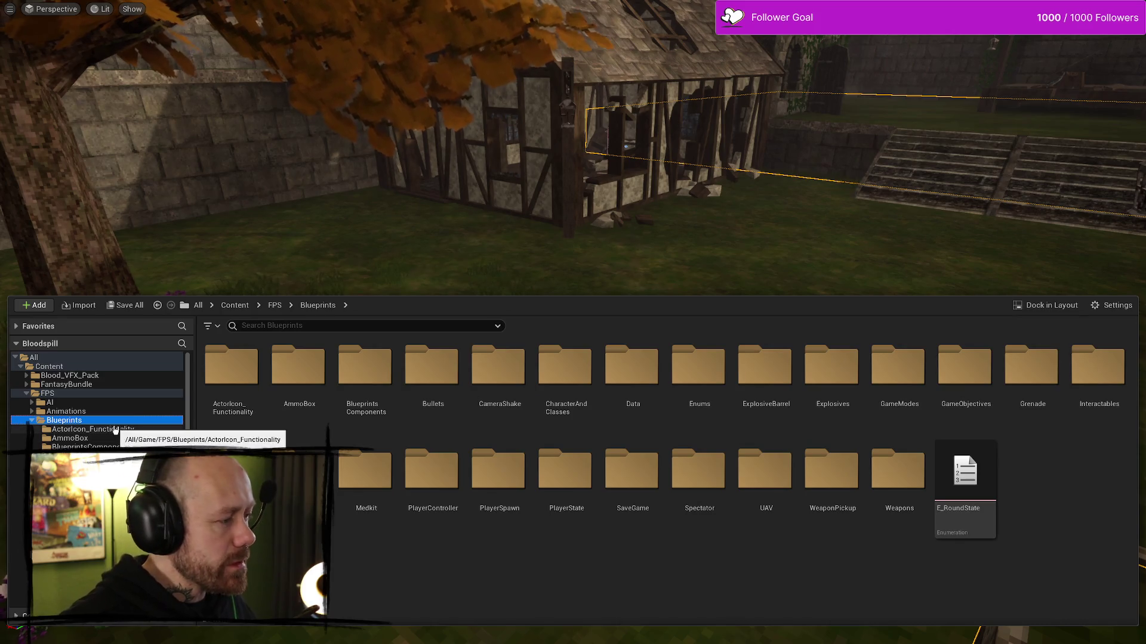
click(32, 421)
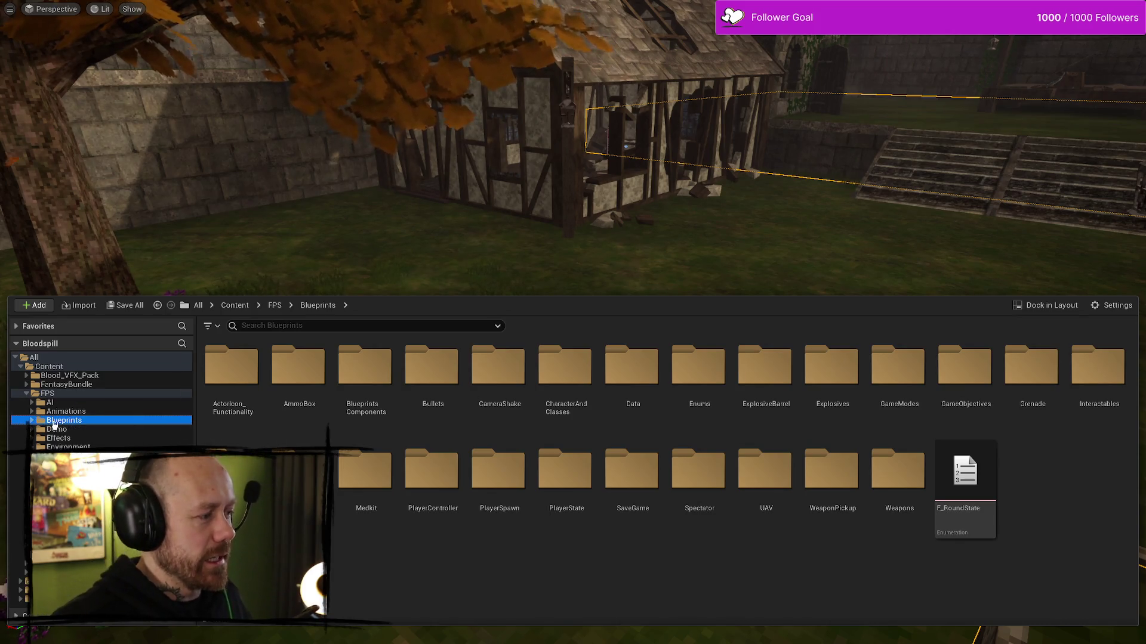
click(48, 394)
double_click(64, 420)
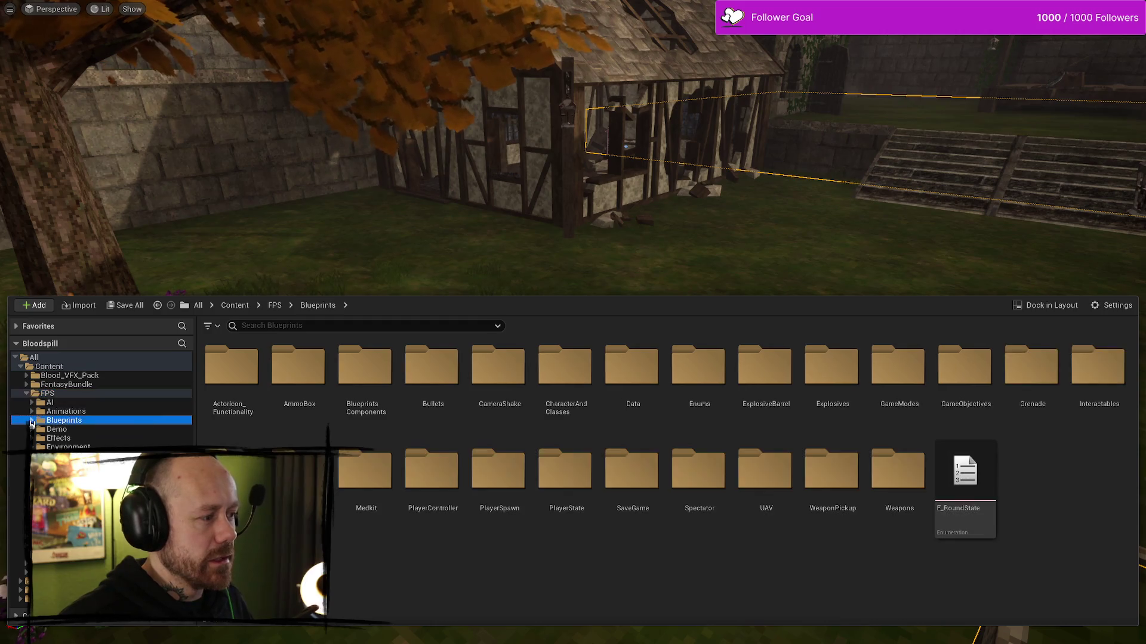
- Go to FPS > UI > Menus and open WB_CreateMatchMenu in the widget designer
scroll(95, 399, down, 8)
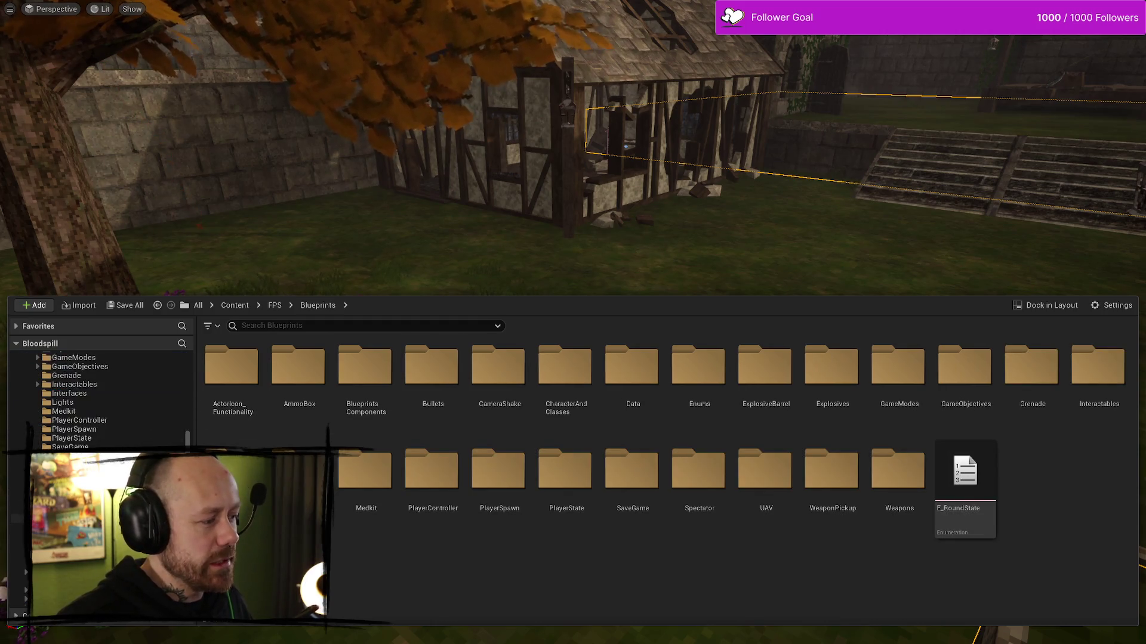
click(51, 494)
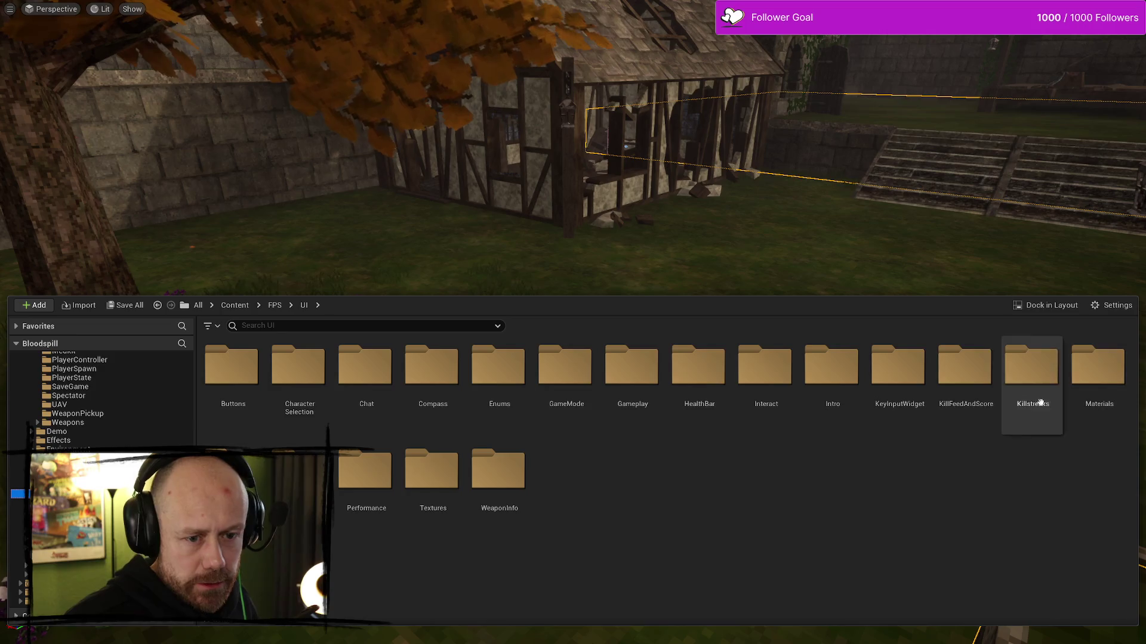
double_click(233, 472)
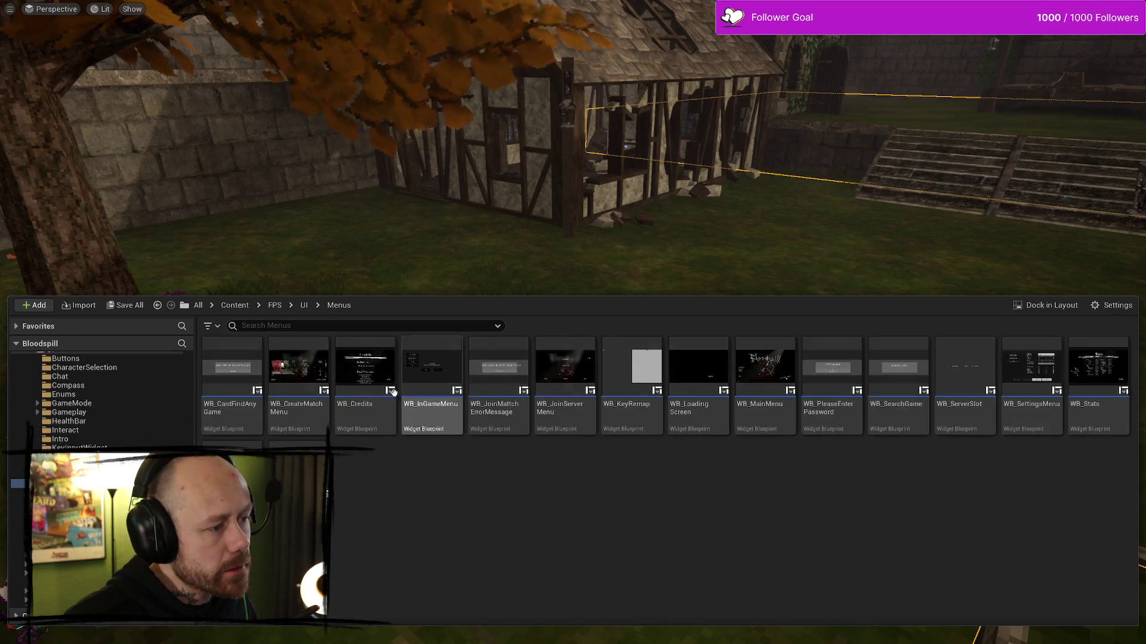
double_click(297, 370)
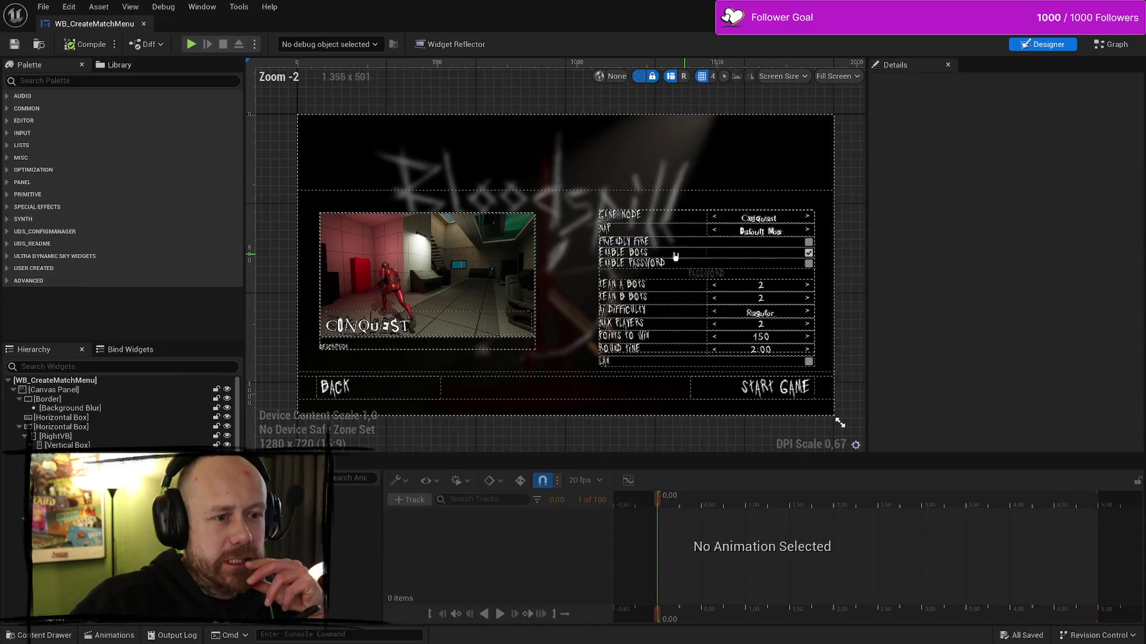
click(627, 241)
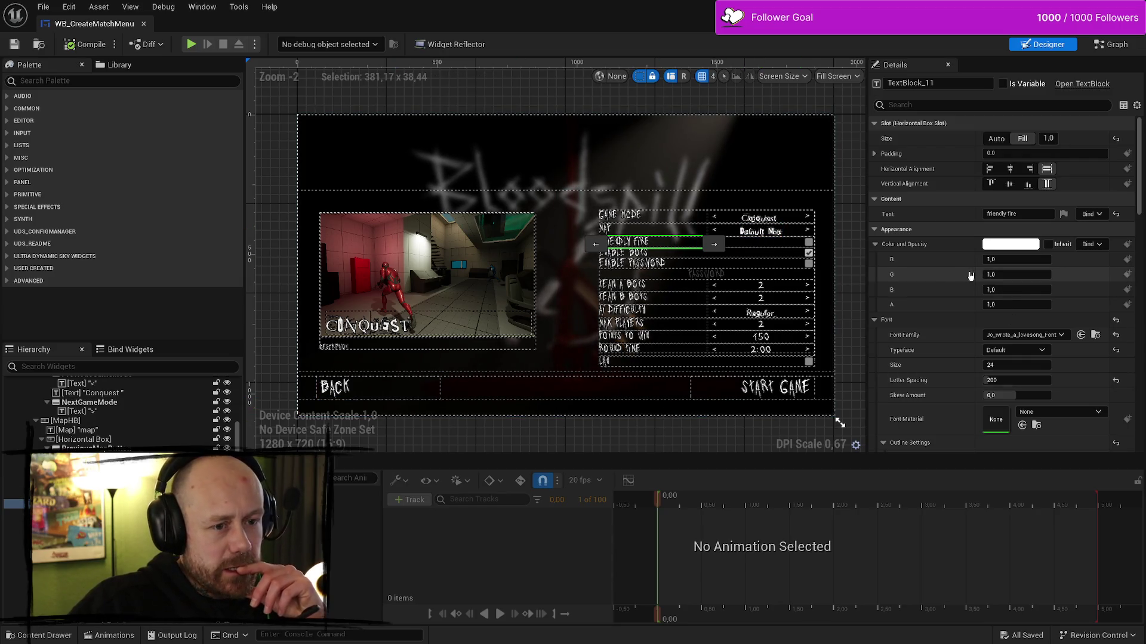
click(633, 252)
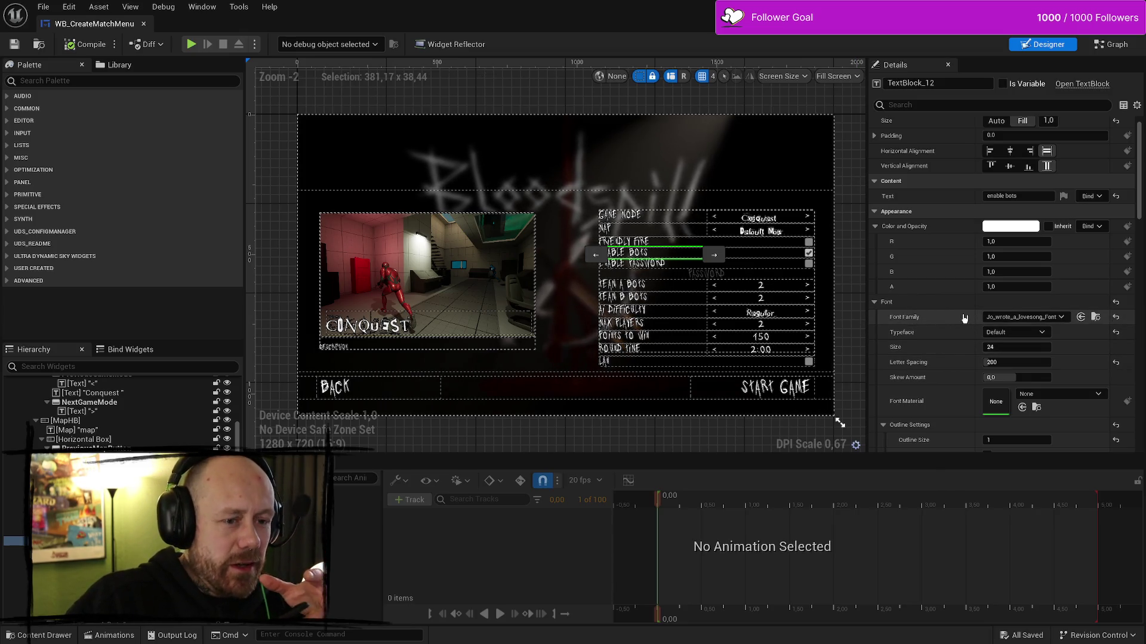
click(650, 264)
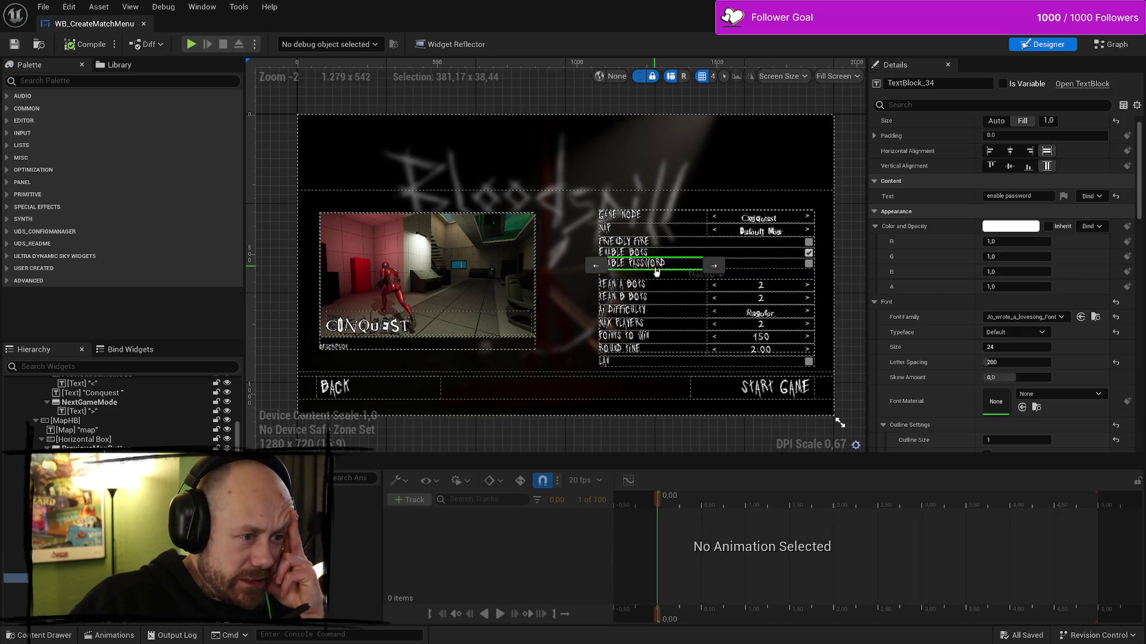
click(658, 290)
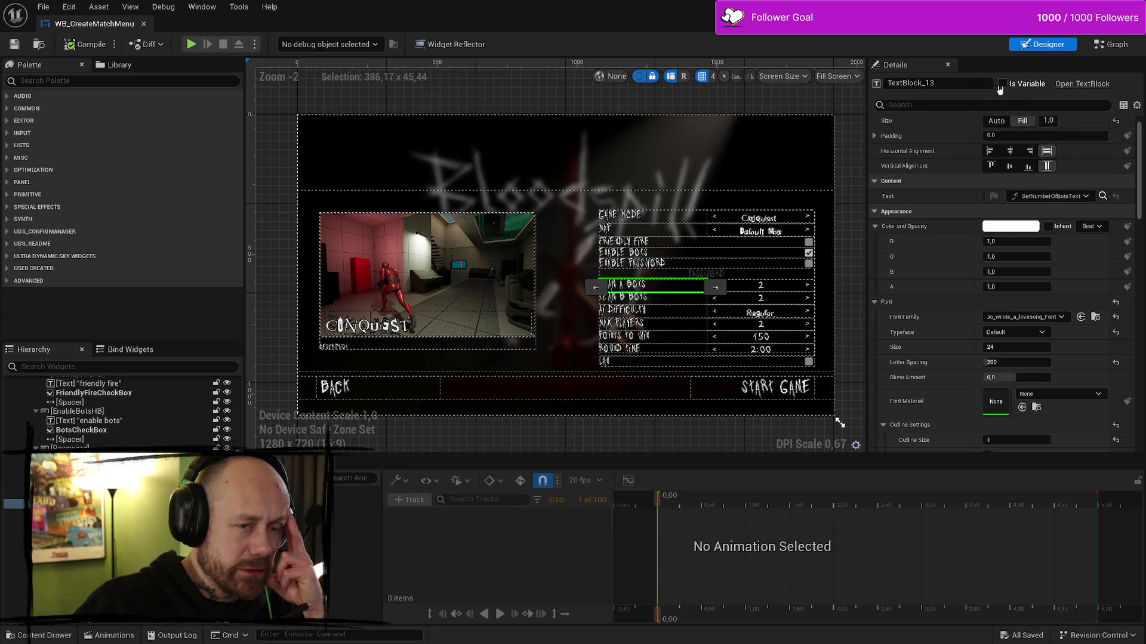
click(764, 328)
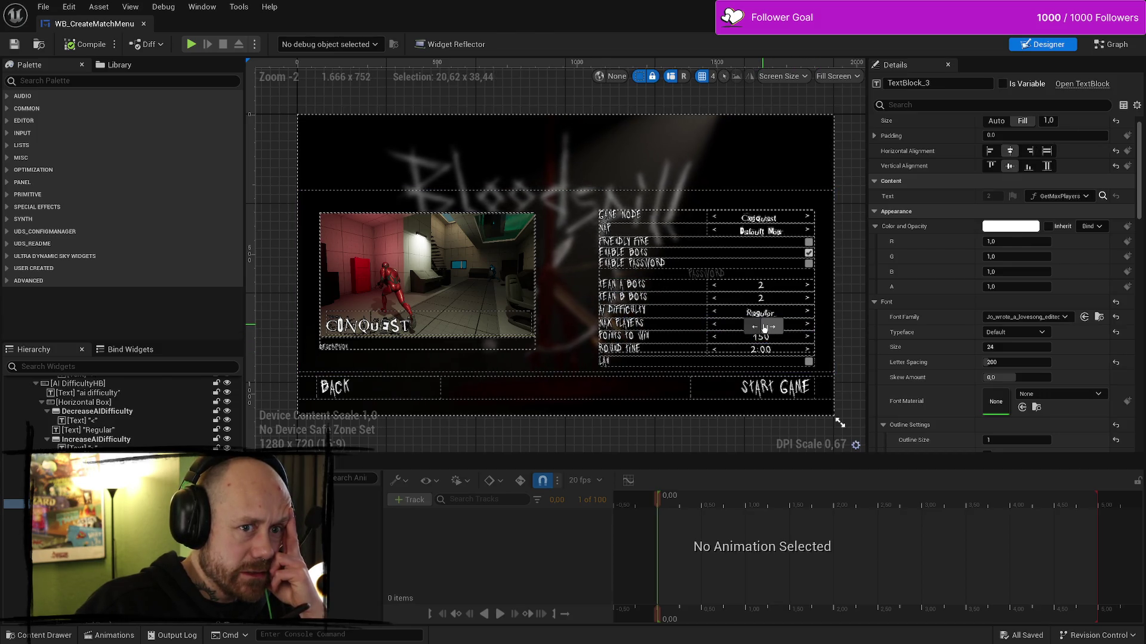
click(765, 339)
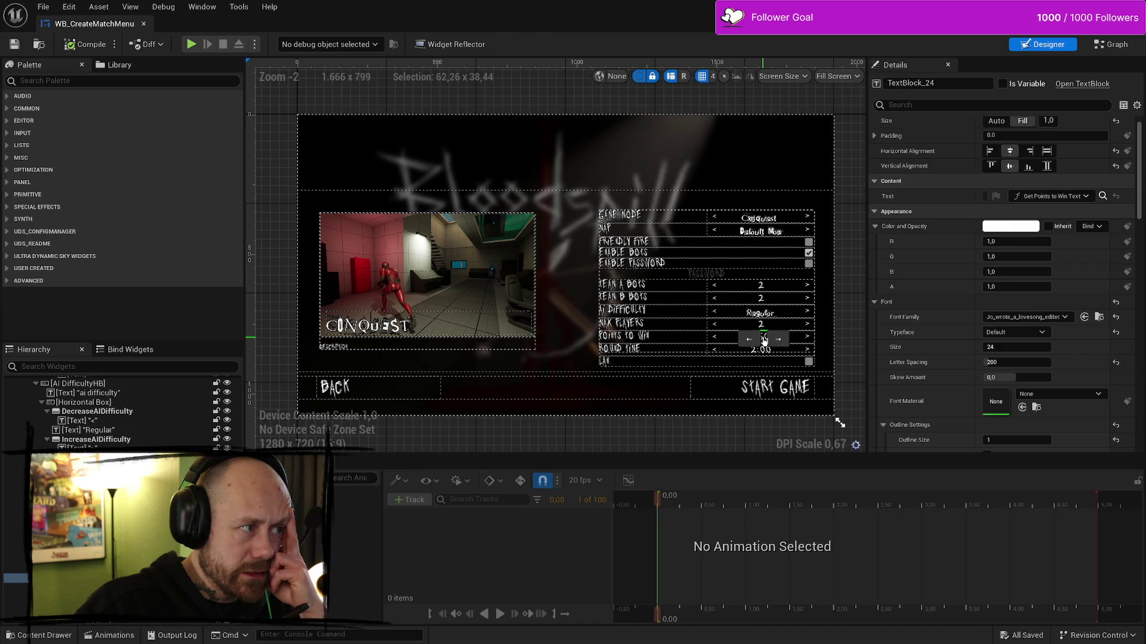
click(750, 106)
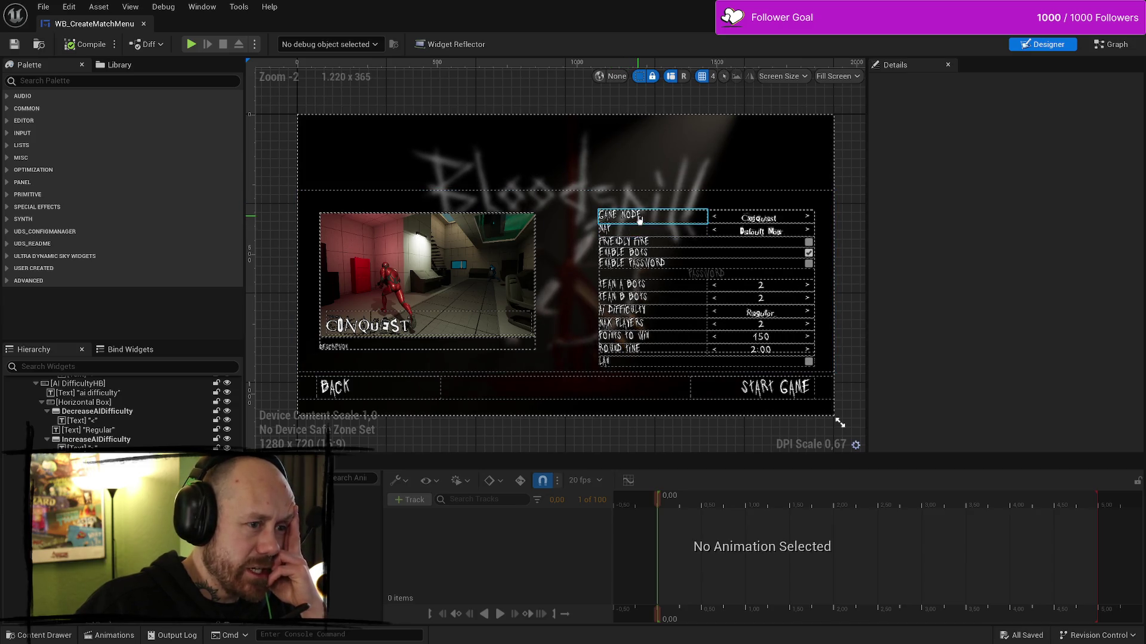
click(638, 219)
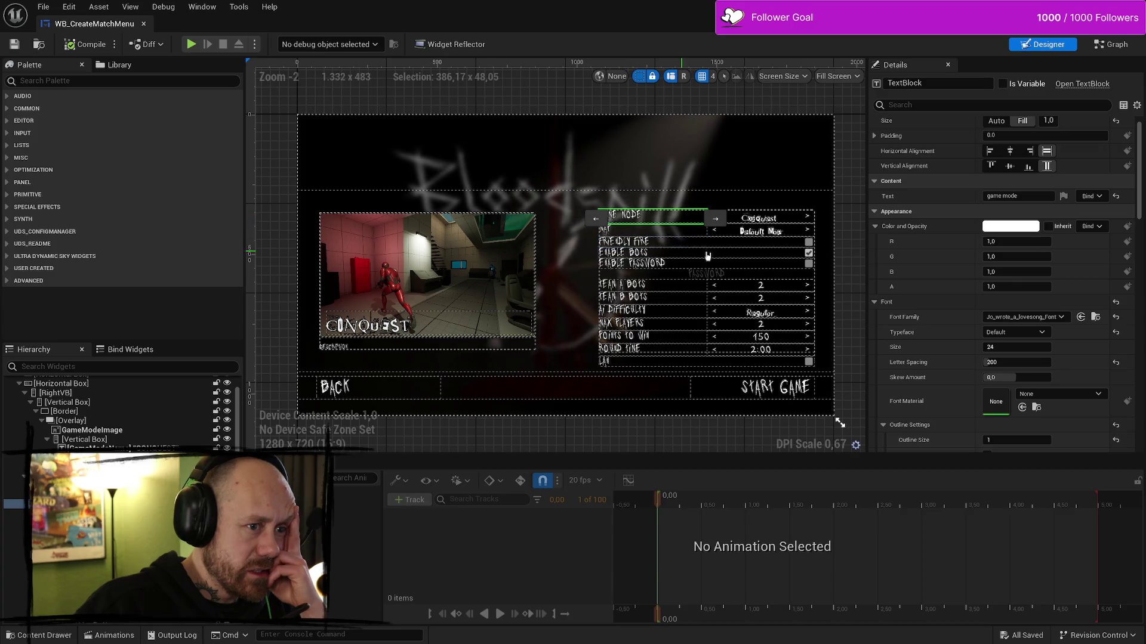
click(850, 161)
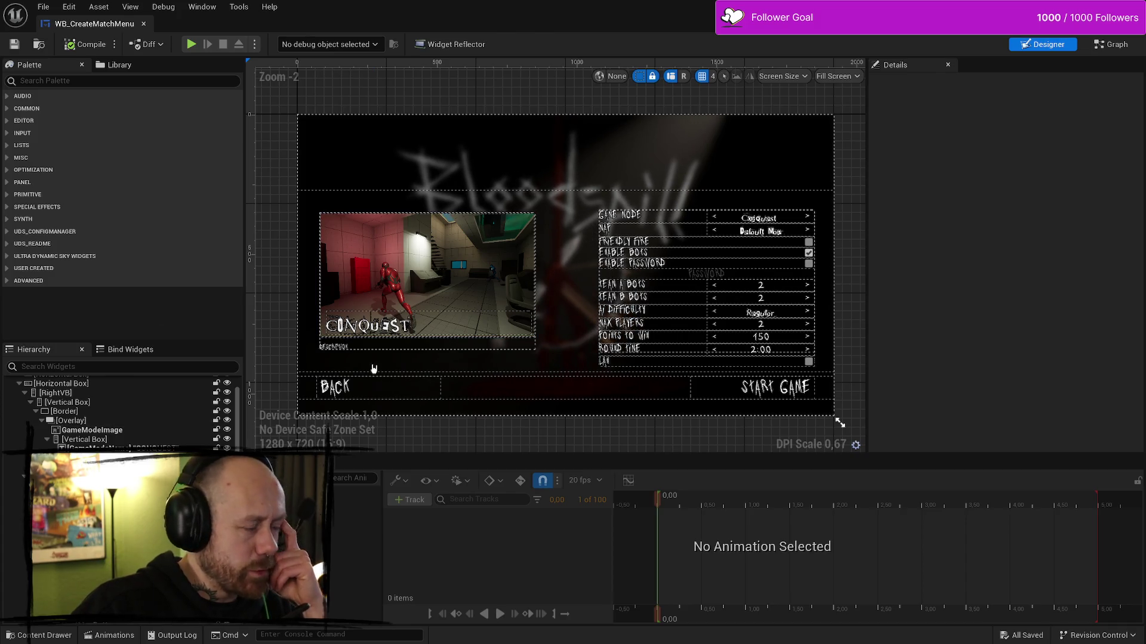
click(635, 243)
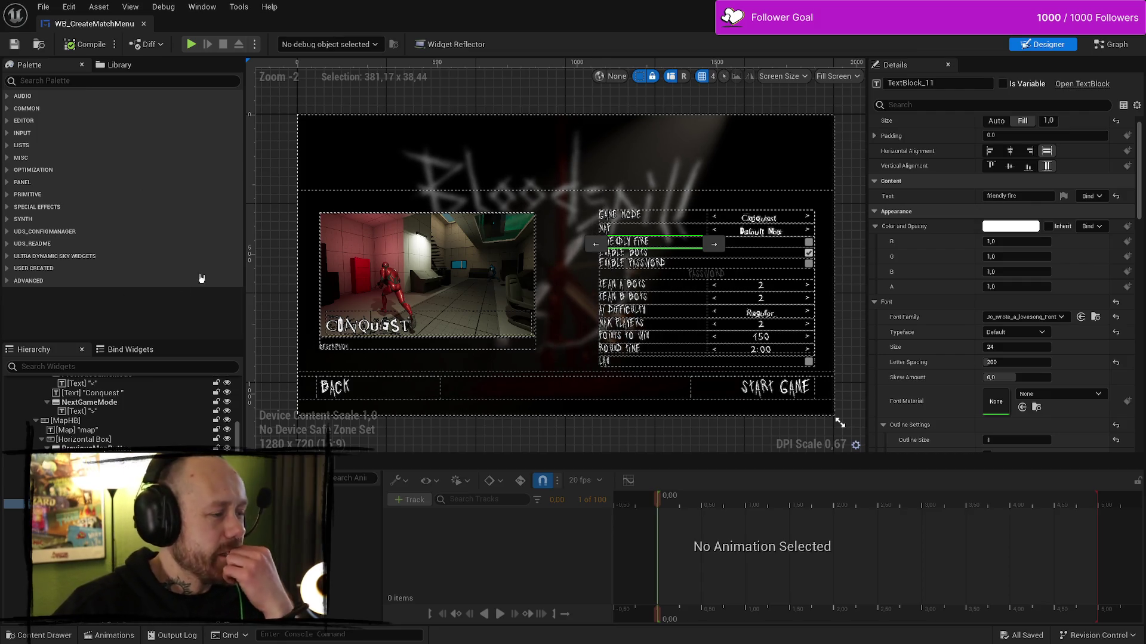
click(258, 236)
key(ctrl+space)
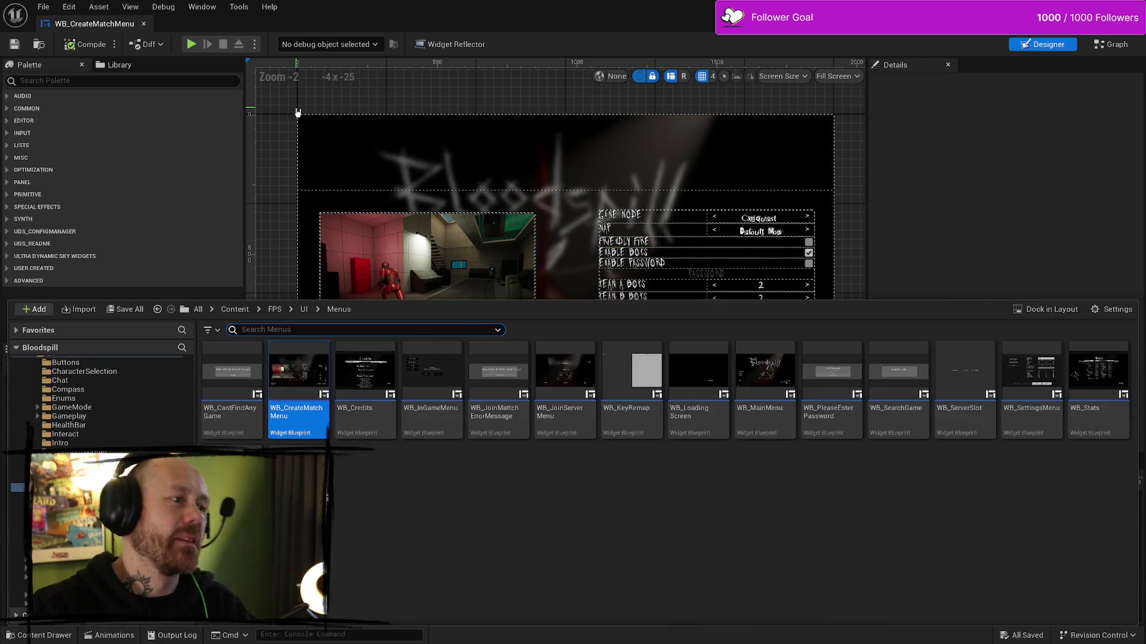
- Open WB_InGameMenu, WB_SettingsMenu and WB_Stats from the Content Drawer in separate editor tabs
click(447, 378)
double_click(446, 378)
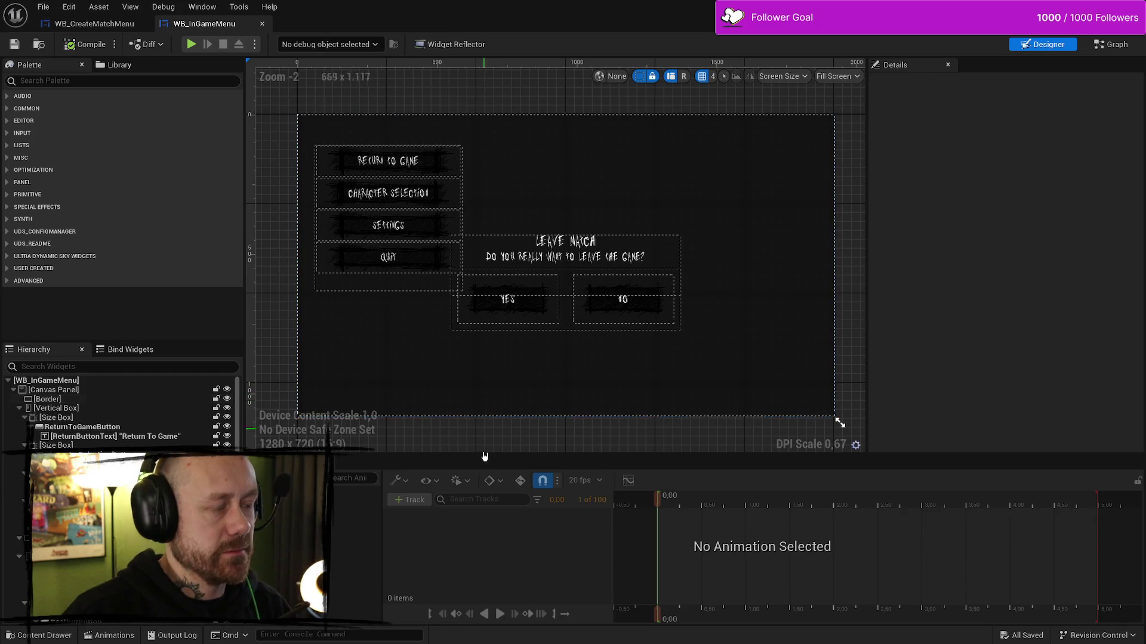
key(ctrl+space)
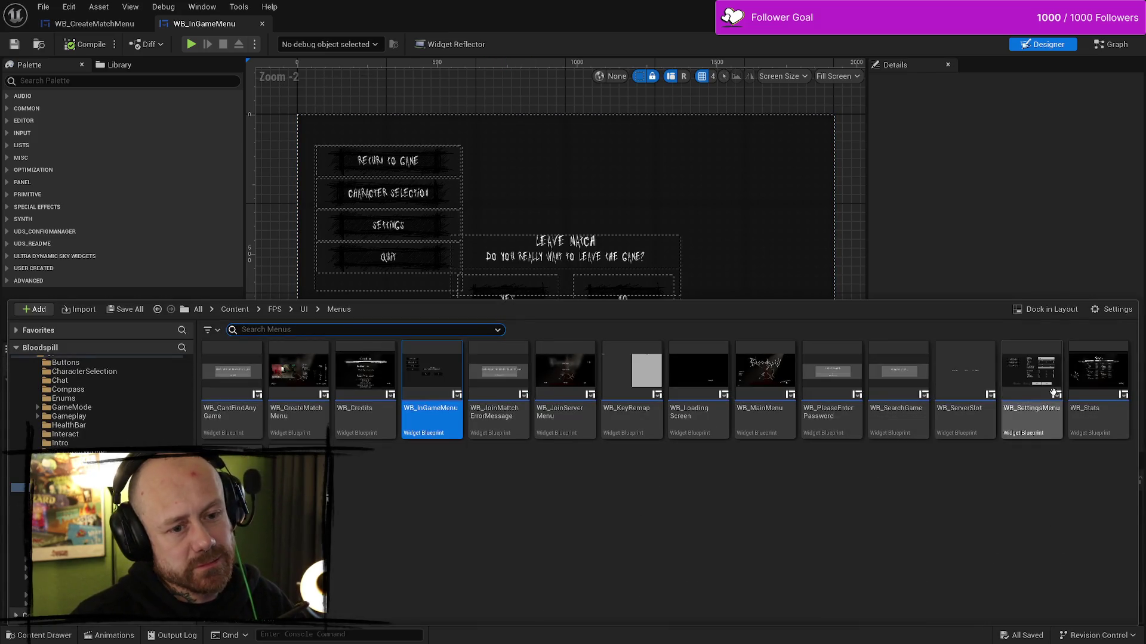
double_click(1022, 378)
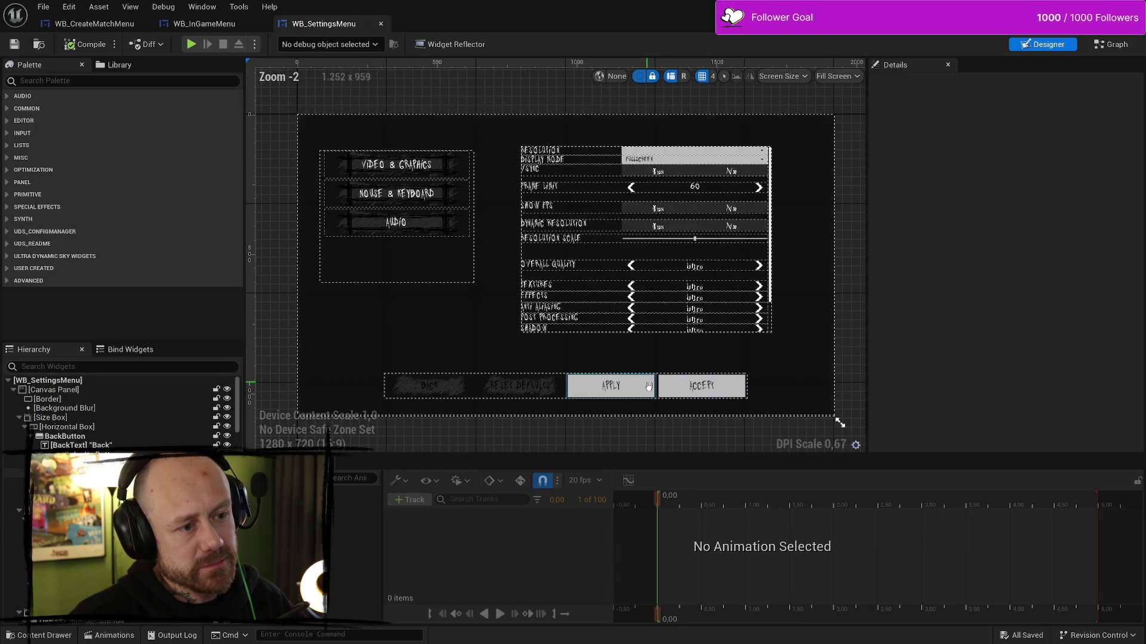
key(ctrl+space)
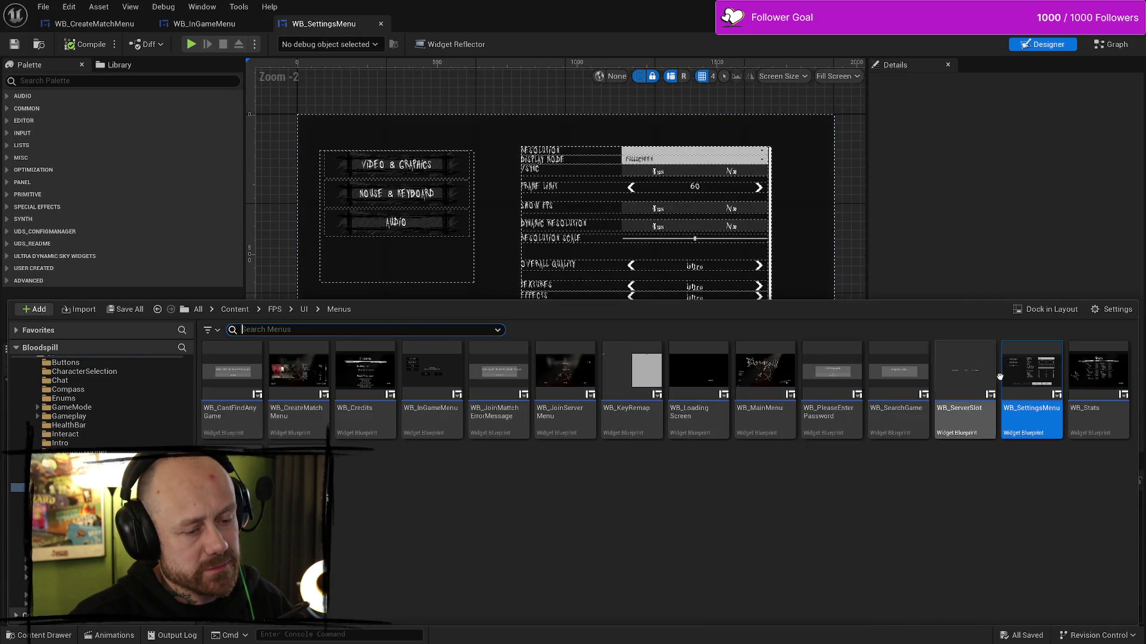
double_click(1082, 378)
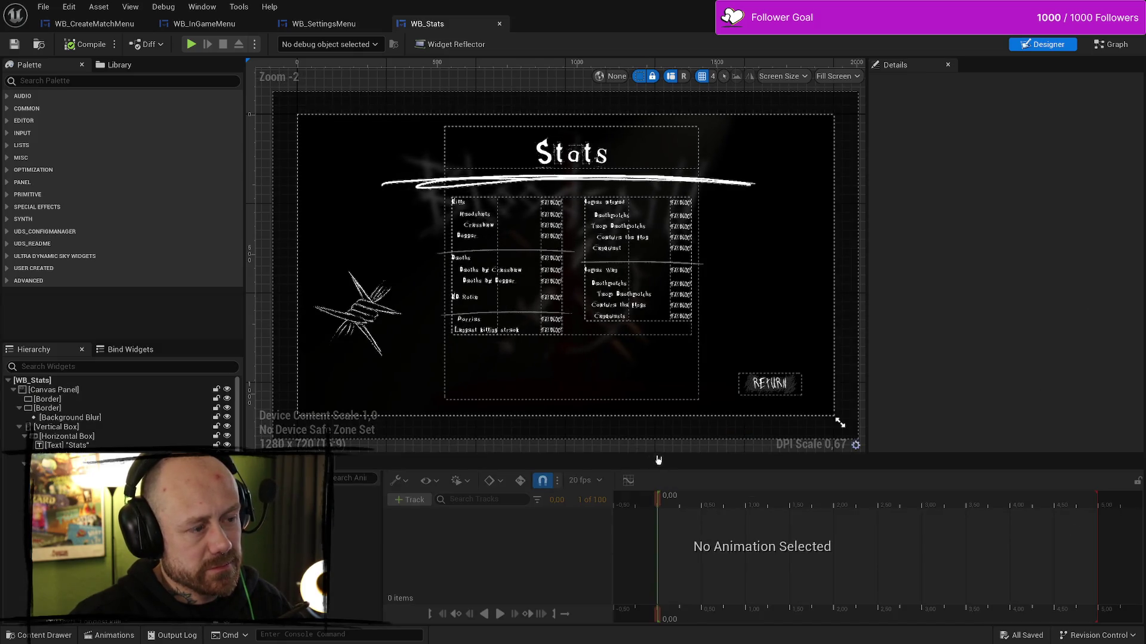
- Change the Headshots label text in WB_Stats to HEADSHOTS
scroll(528, 263, up, 3)
click(451, 189)
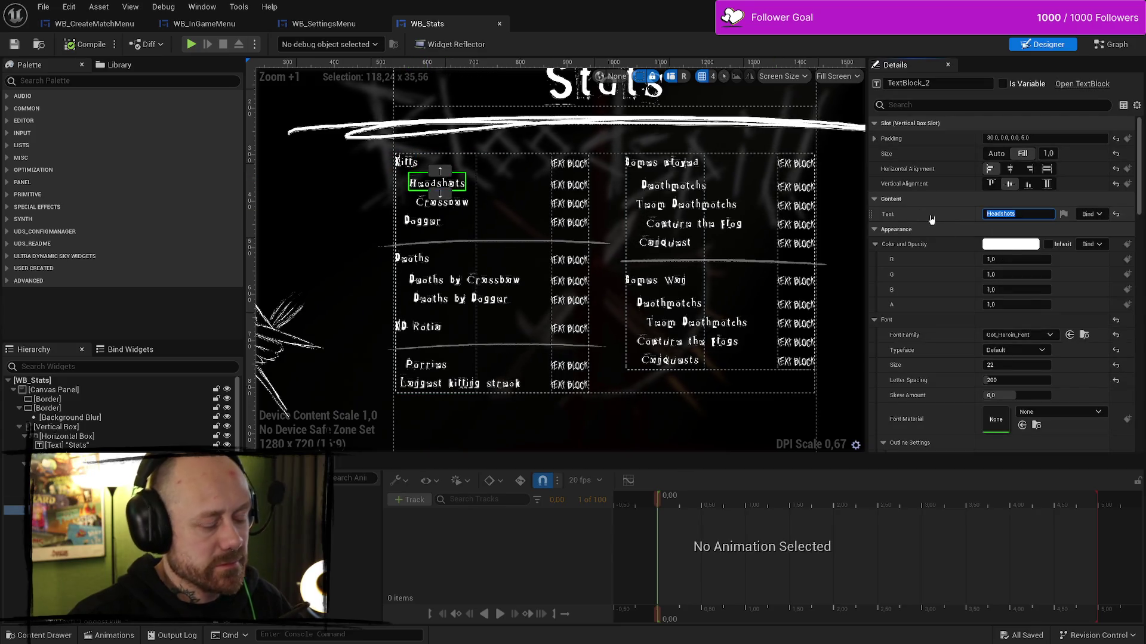
text(HEAD)
key(BackSpace)
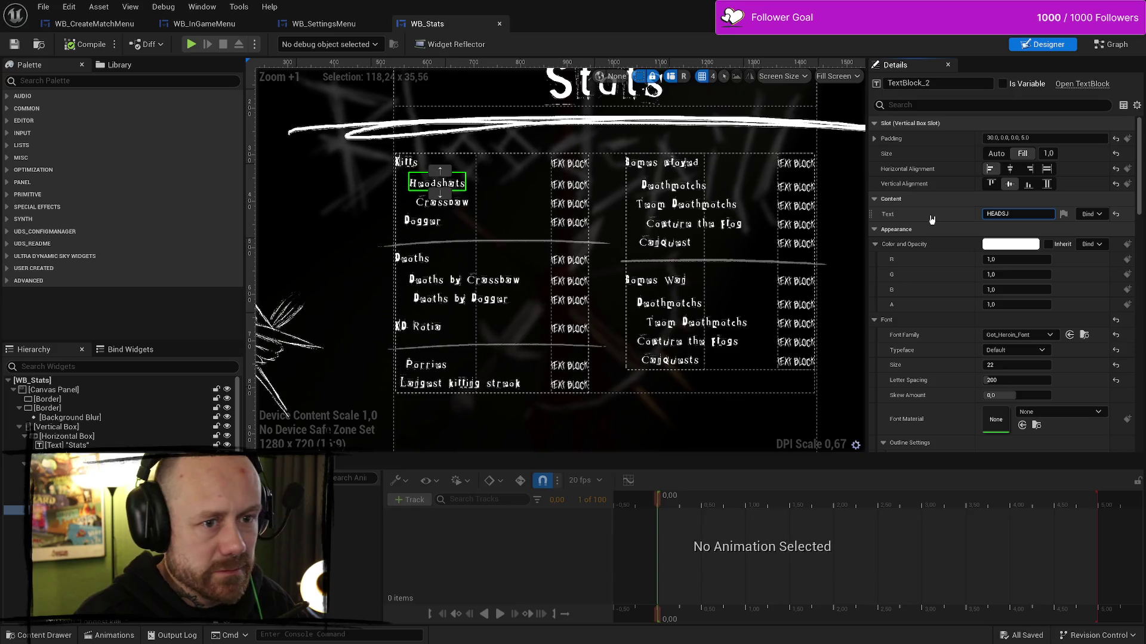
text(SHOTS)
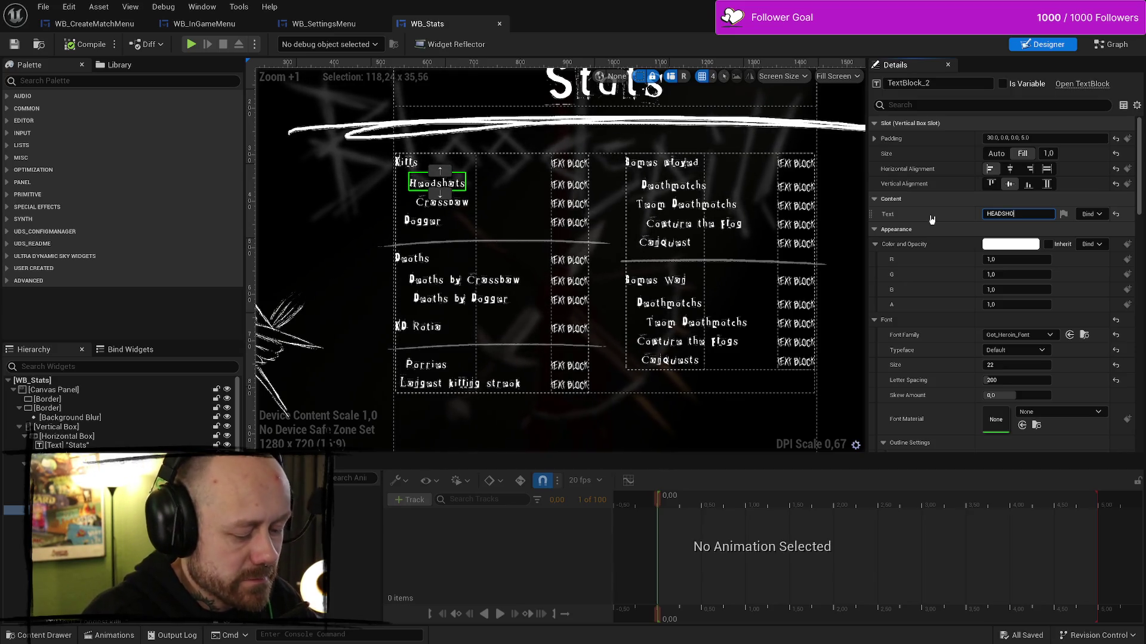
key(Return)
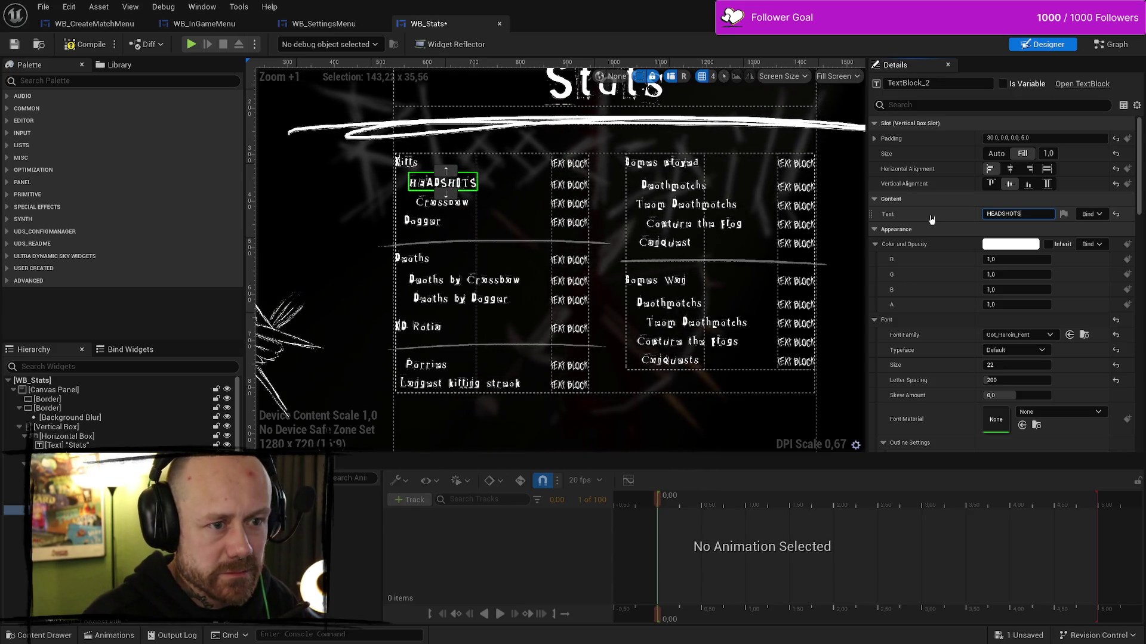
- Undo the HEADSHOTS text change and compile WB_Stats
click(383, 238)
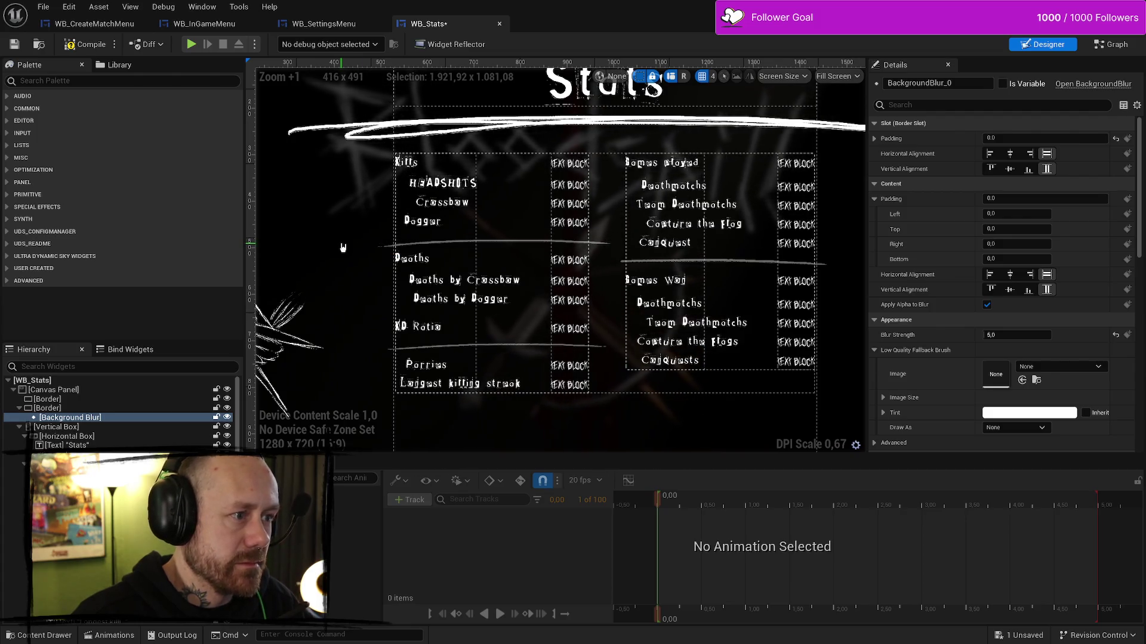
key(ctrl+z)
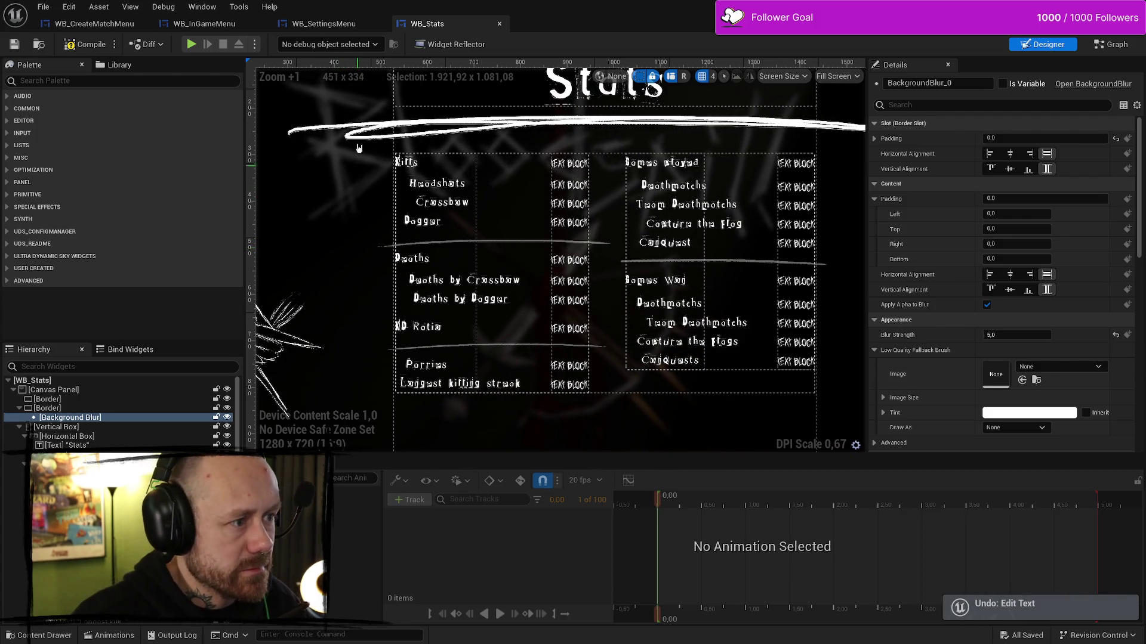
click(85, 56)
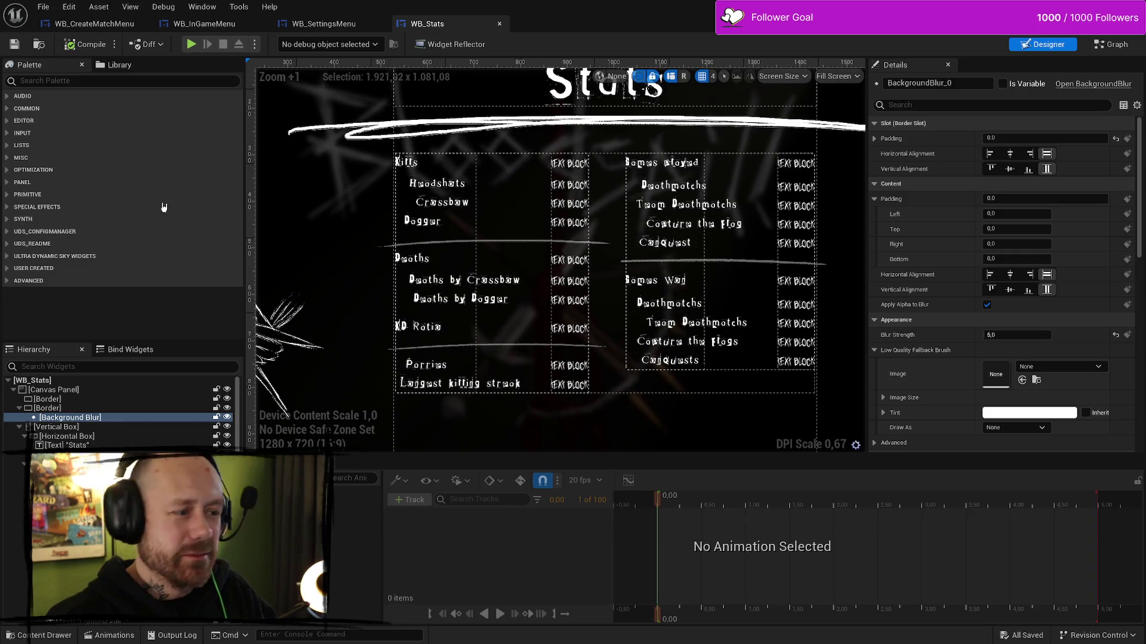
scroll(483, 258, down, 4)
- Delete the barbed-wire image from WB_Stats and compile the widget
click(363, 307)
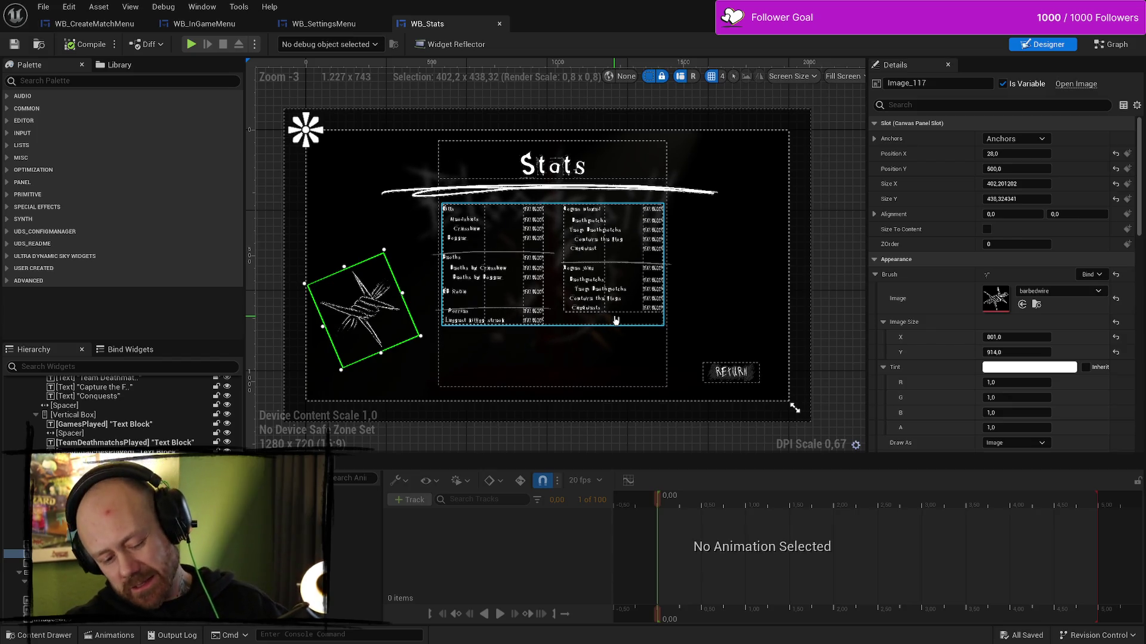
key(Delete)
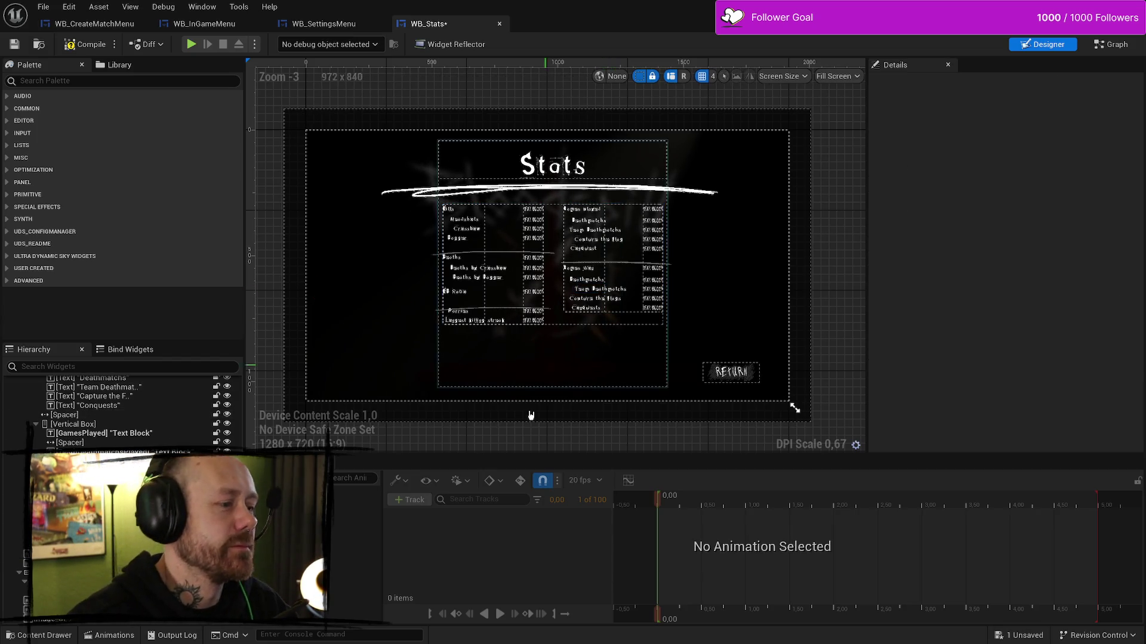
key(ctrl+space)
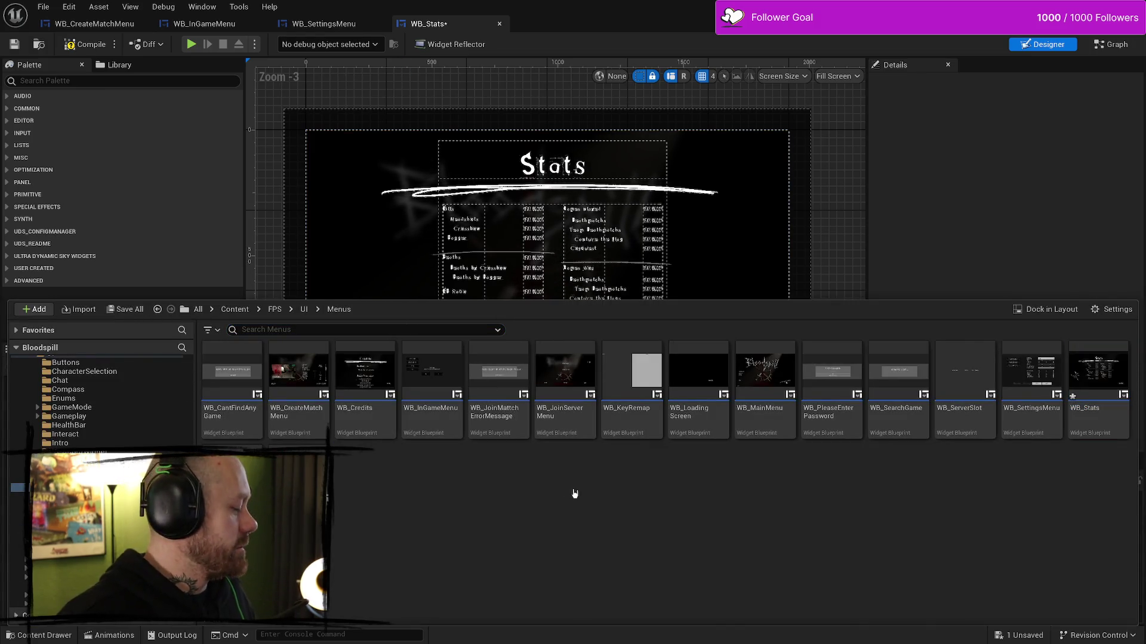
click(84, 44)
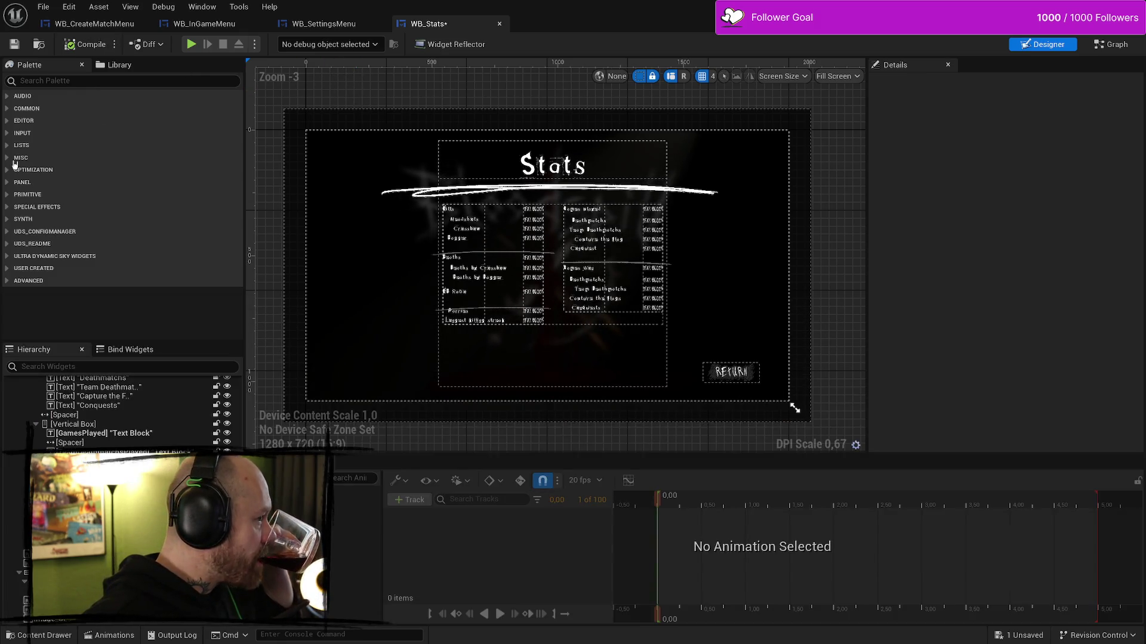
- Glance at the BloodSpill Trello board, then return to the editor's Content Drawer
key(alt+Tab)
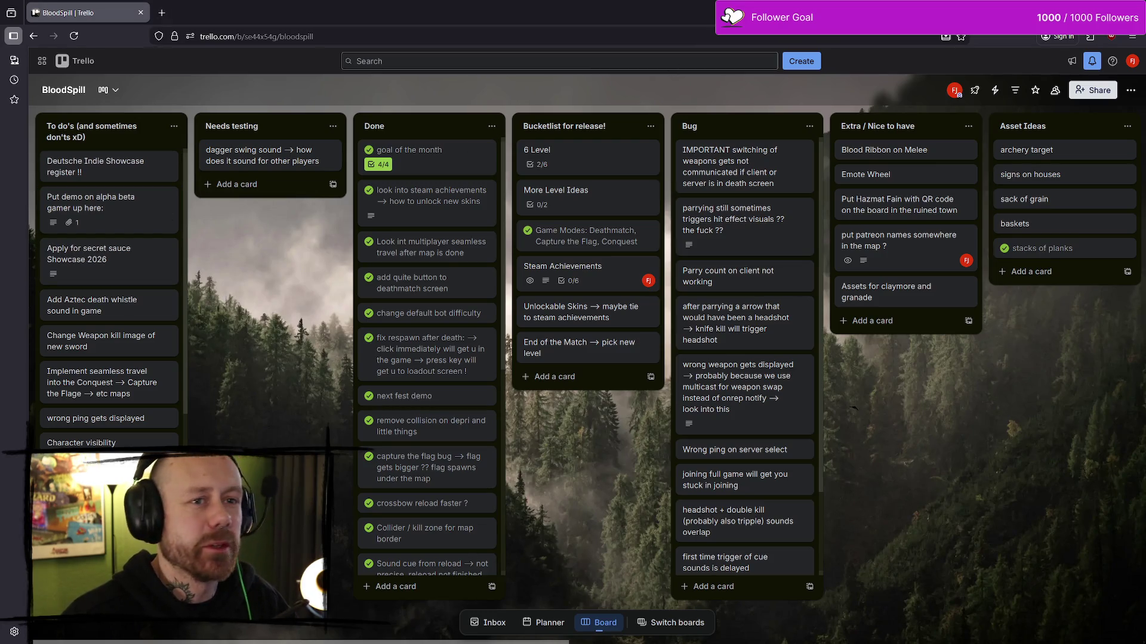
key(alt+Tab)
key(ctrl+space)
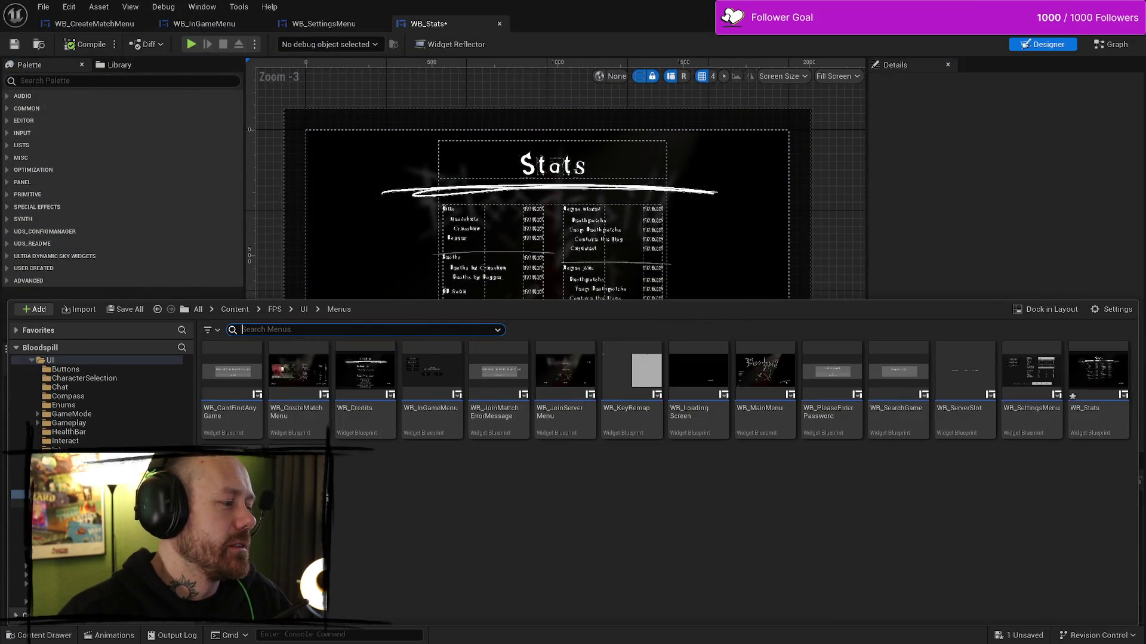
- Browse the UI > Textures folder, then view the StatsScreenTest mock-up and the Trello board
click(18, 521)
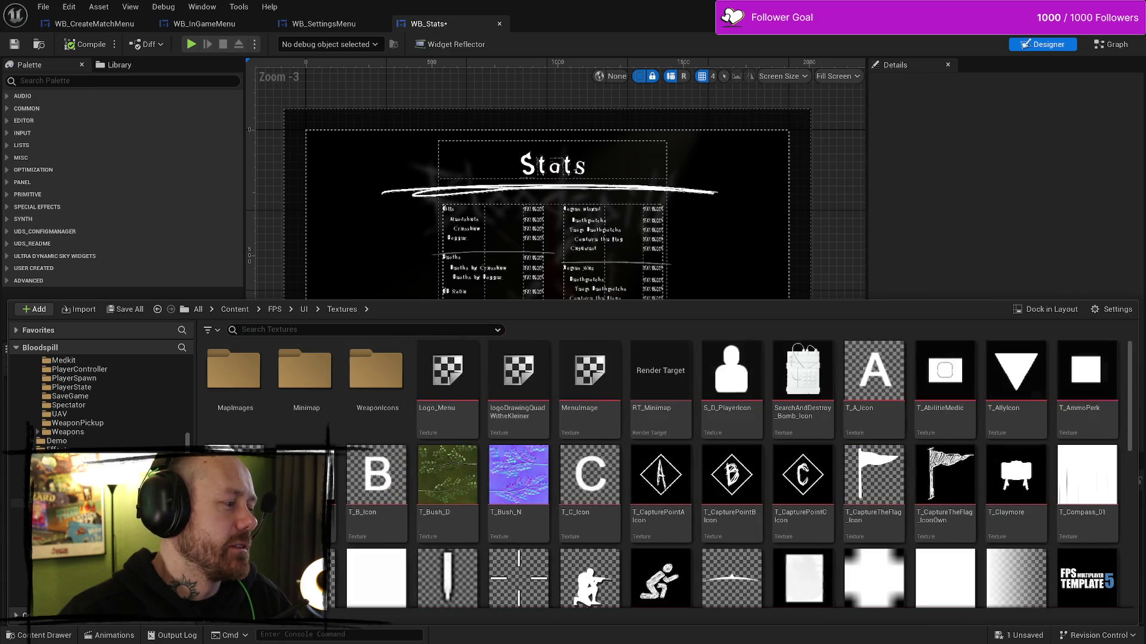
click(18, 503)
key(alt+Tab)
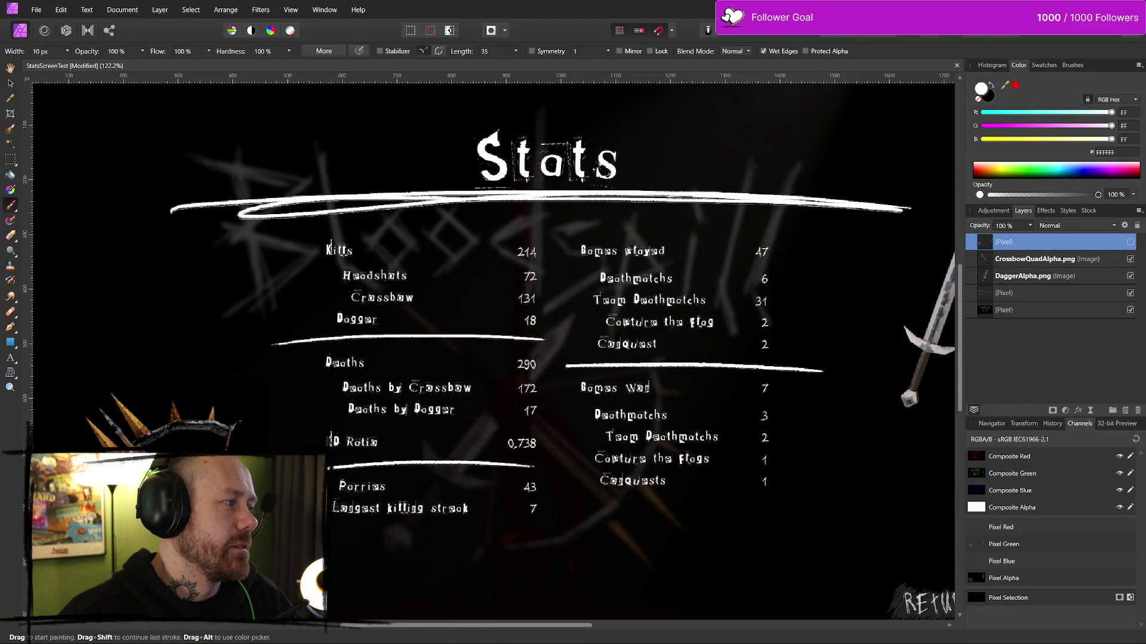
key(alt+Tab)
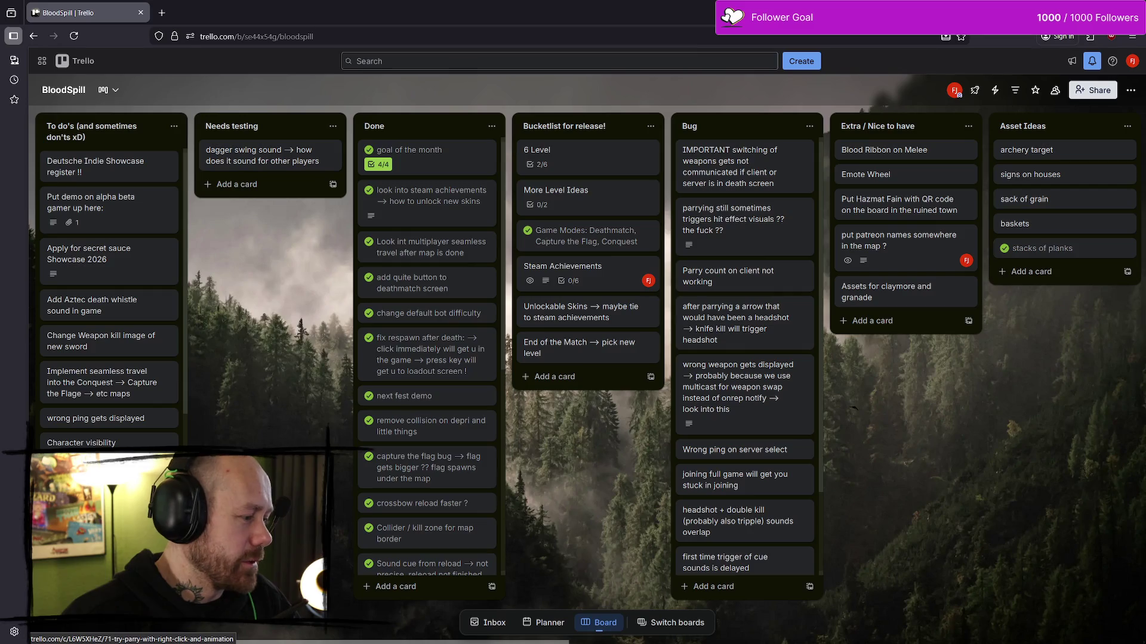
scroll(110, 358, down, 5)
scroll(109, 298, up, 1)
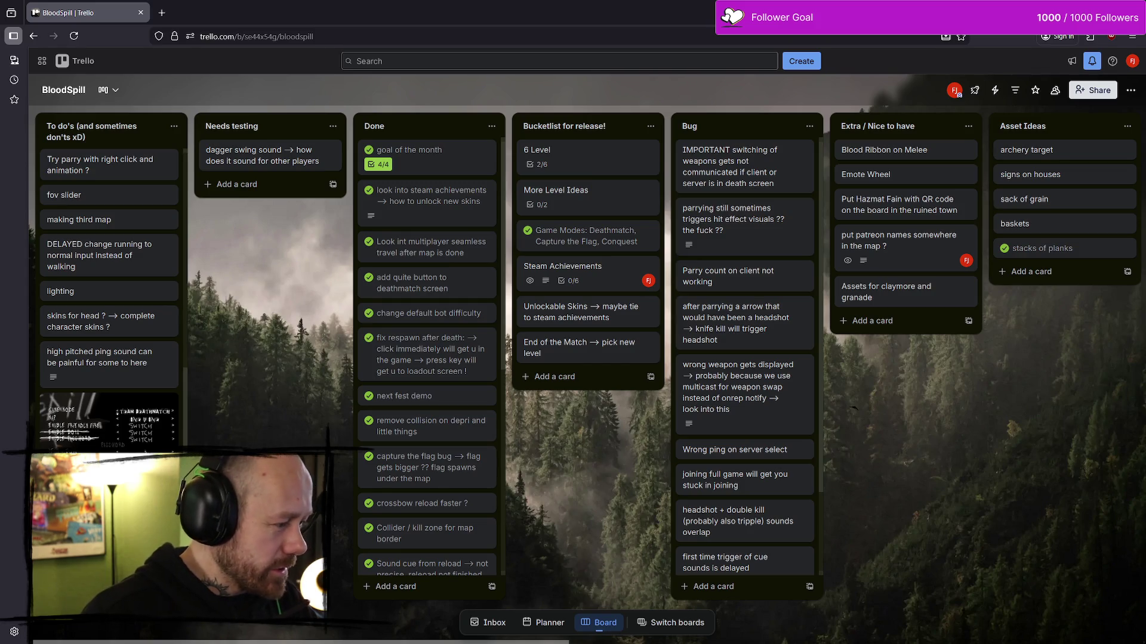
right_click(108, 251)
key(Escape)
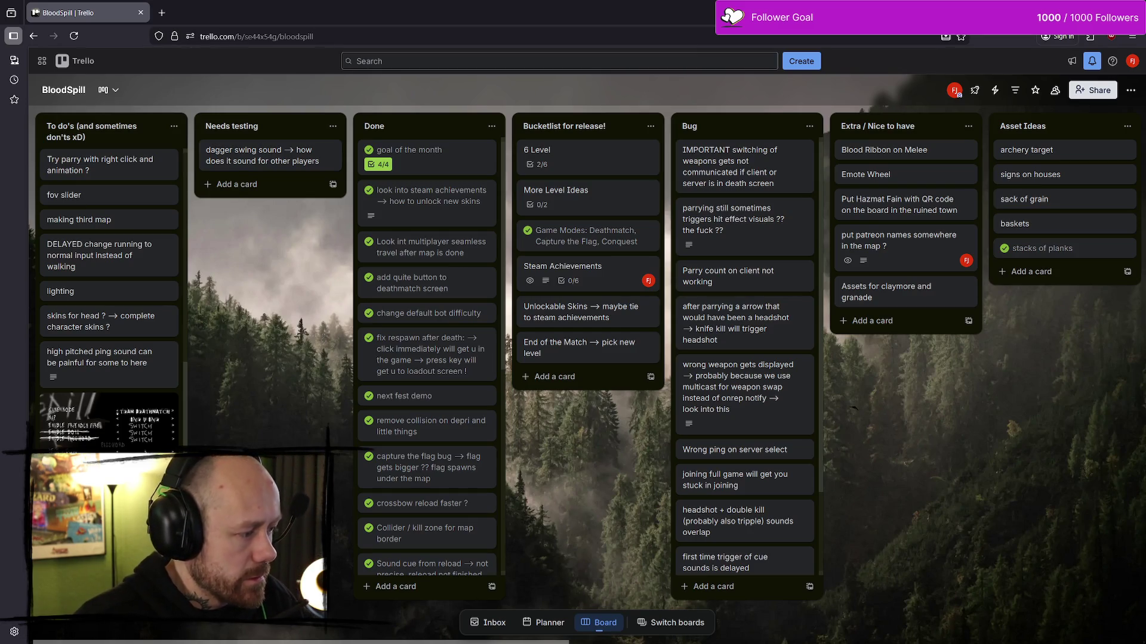
right_click(102, 272)
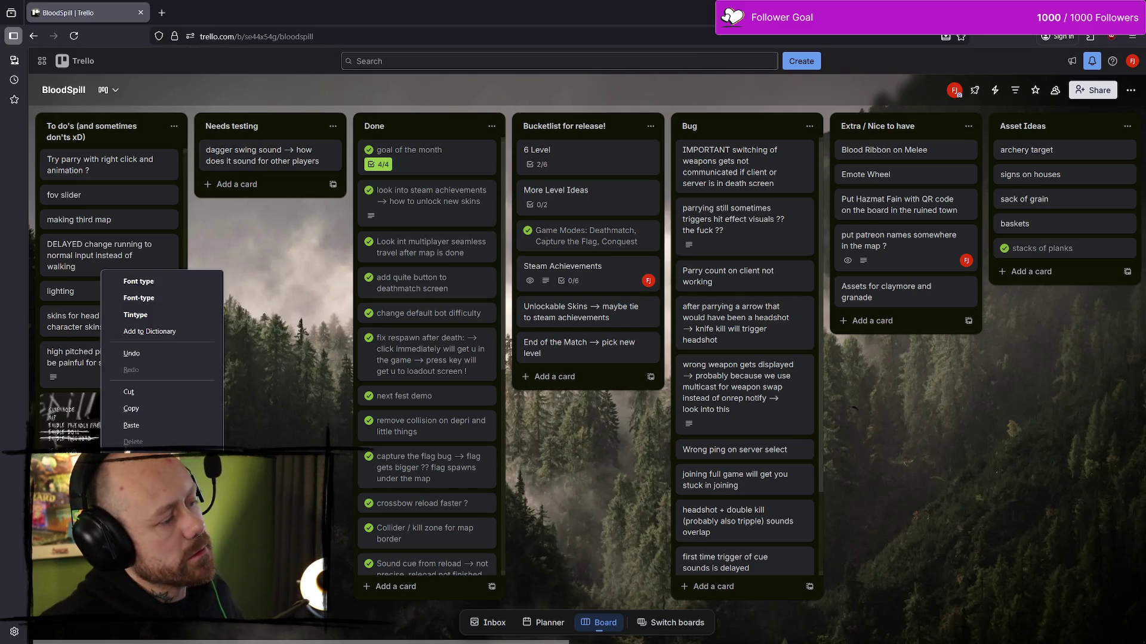
- Dismiss the spell-check suggestions in Trello and return to the WB_Stats designer
click(162, 298)
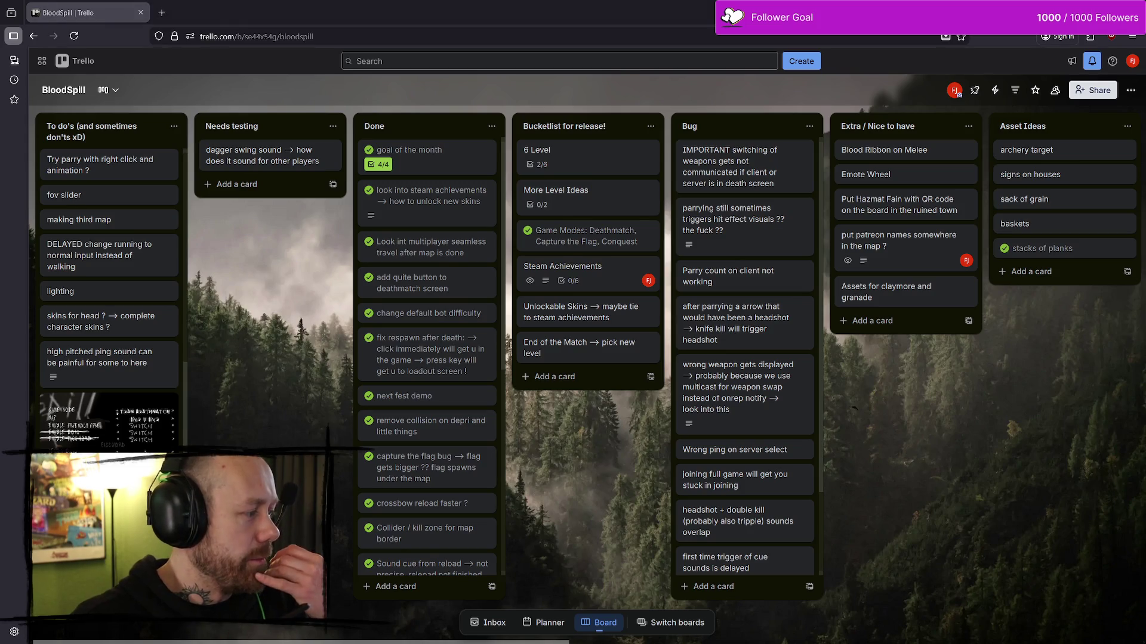
key(alt+Tab)
scroll(514, 197, up, 4)
scroll(513, 197, down, 2)
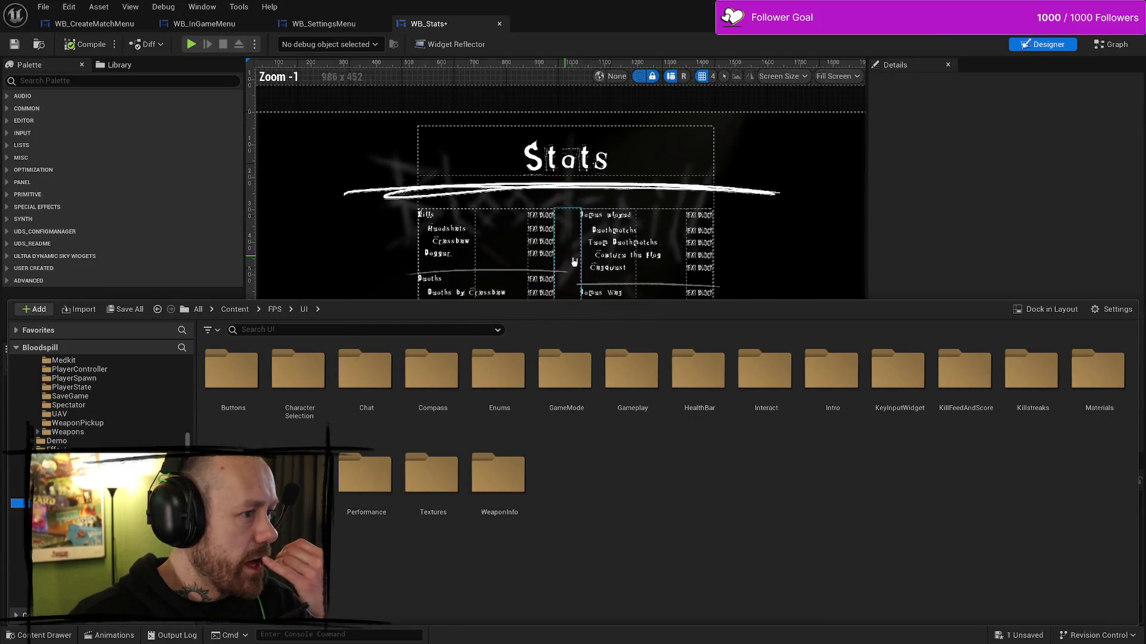
- Close the Content Drawer, frame the Stats layout, and select the Games Played/Won box and spacer column
drag(597, 299, 597, 468)
scroll(563, 342, up, 4)
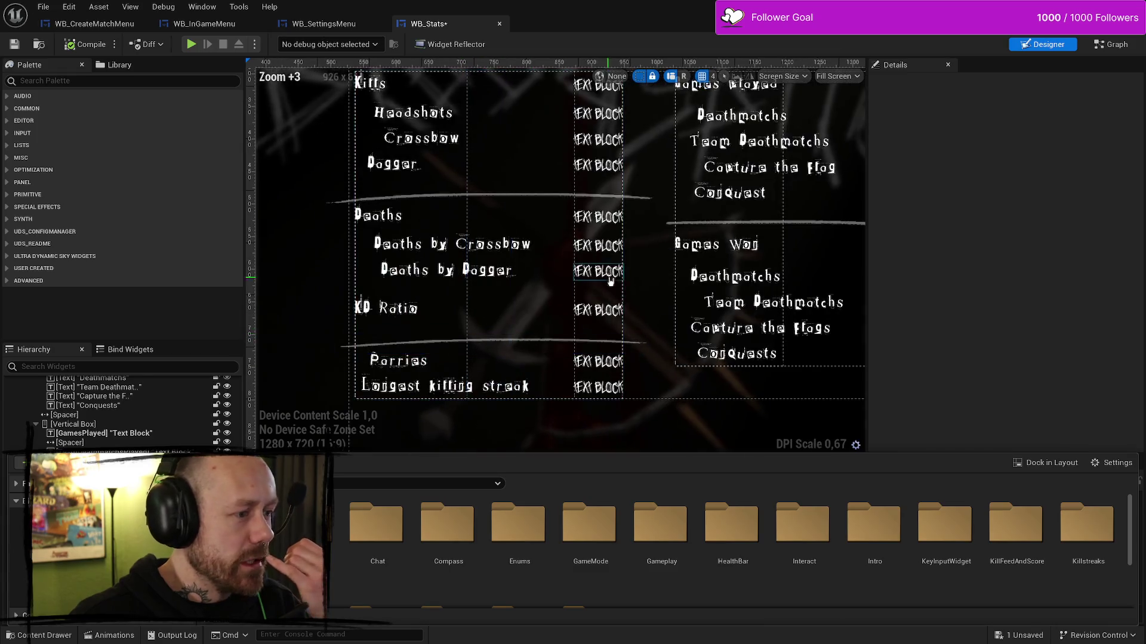
mouse_move(562, 343)
mouse_down()
mouse_move(511, 301)
mouse_move(620, 276)
mouse_up()
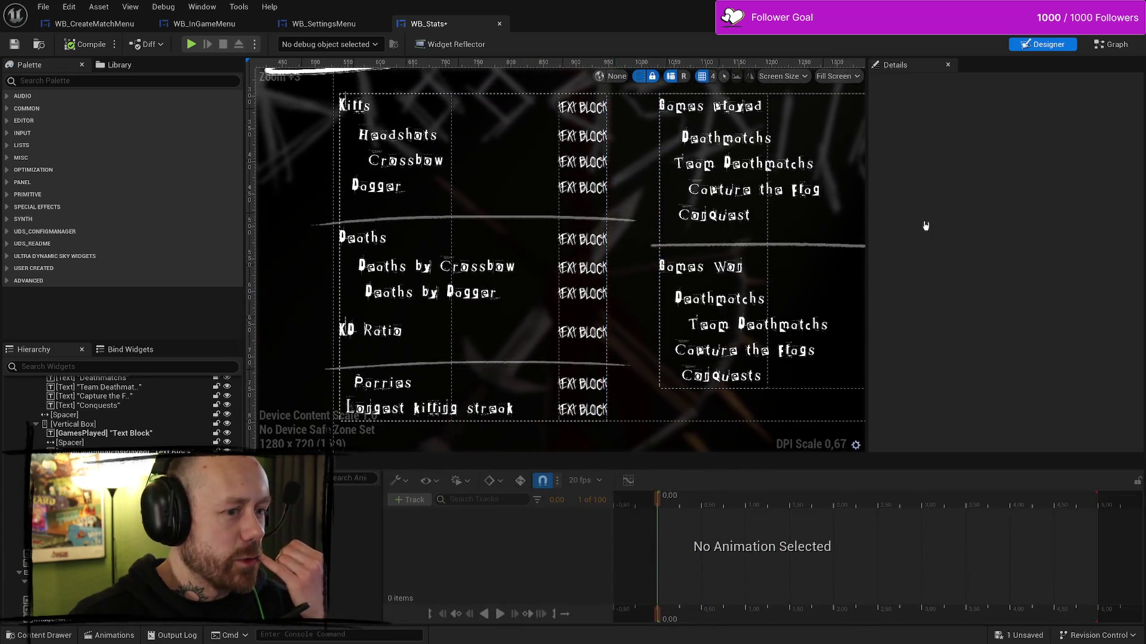
click(867, 231)
drag(866, 231, 1006, 231)
mouse_move(860, 227)
mouse_down()
mouse_move(813, 272)
mouse_move(844, 269)
mouse_up()
click(737, 256)
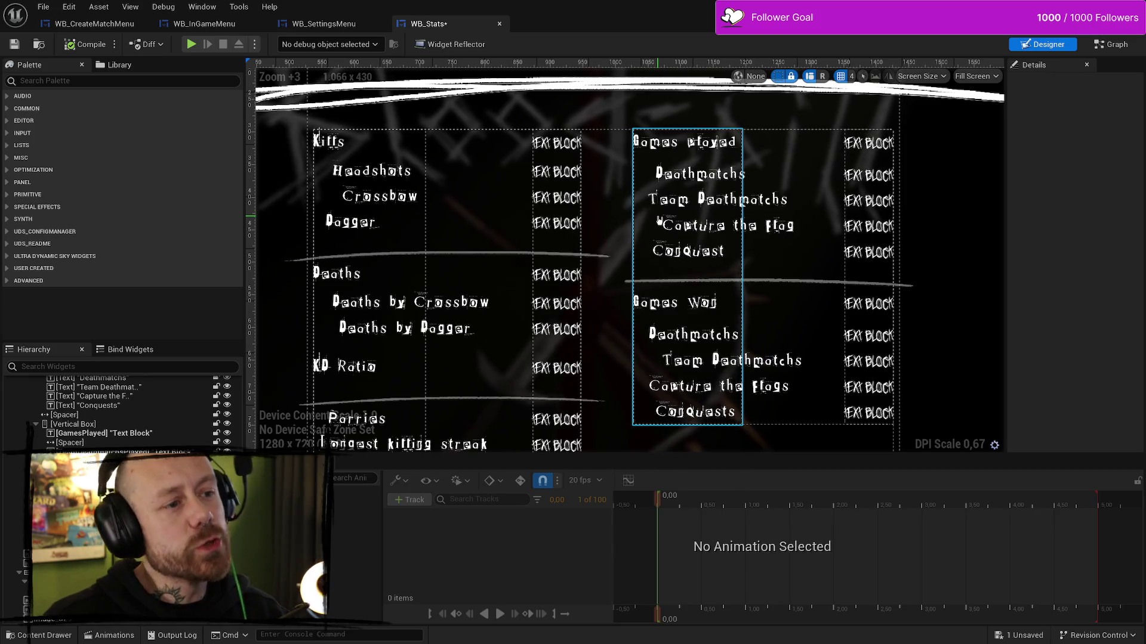
click(755, 174)
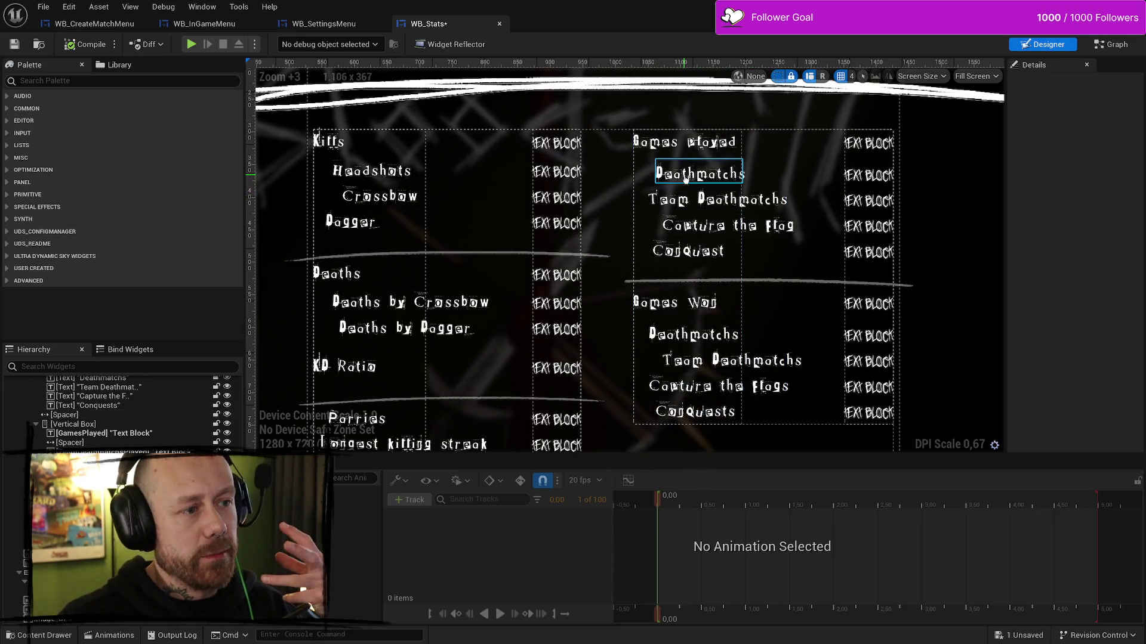
- Check the indent padding of the Deathmatchs, Capture the Flag and Conquest labels
click(686, 174)
click(667, 255)
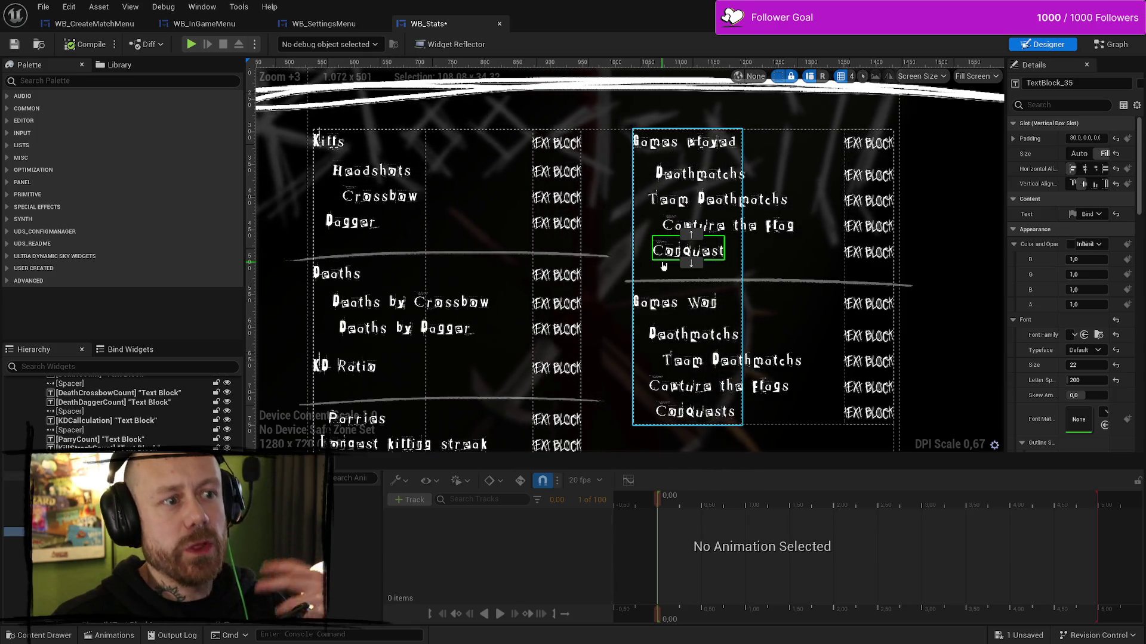
click(674, 176)
click(670, 199)
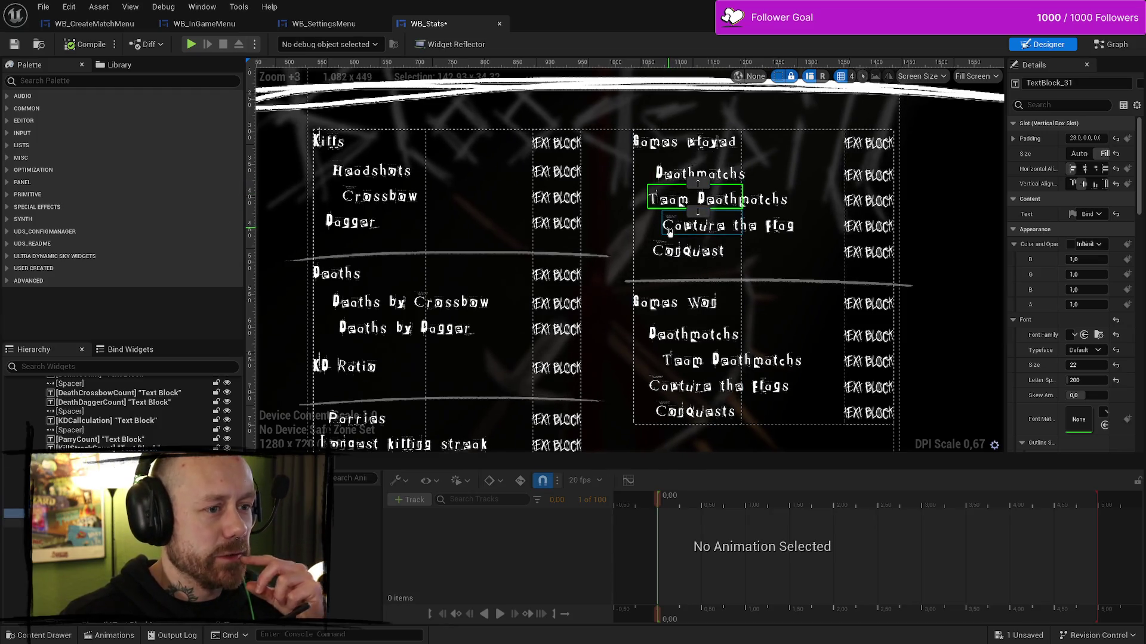
click(673, 235)
click(677, 250)
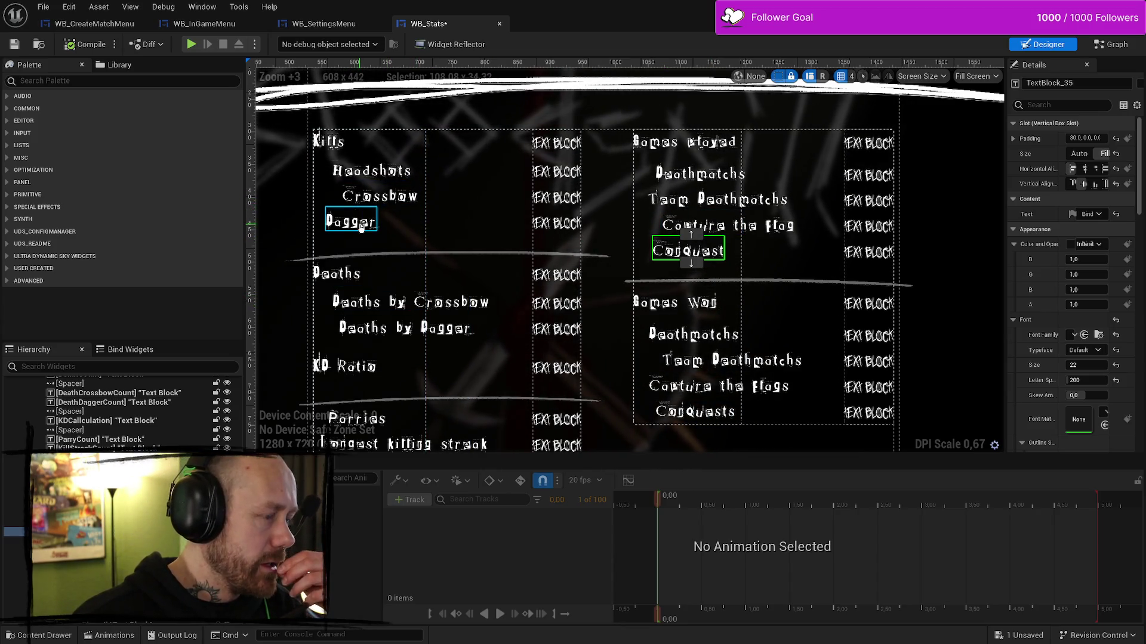
- Check the padding of the Headshots, Dagger and Deaths by Crossbow labels
click(372, 171)
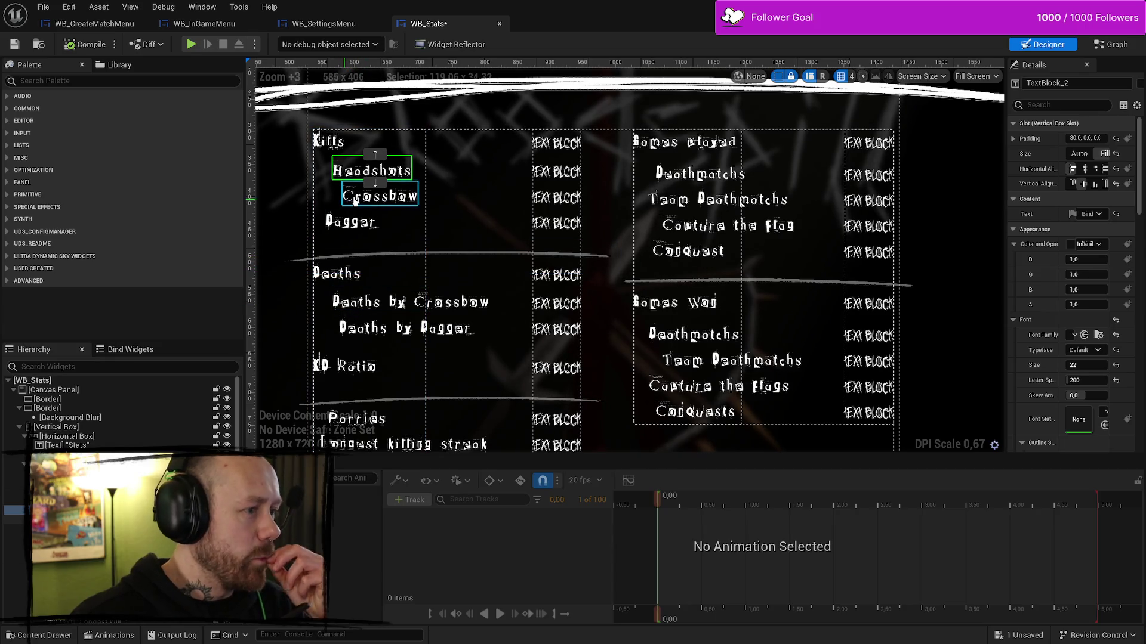
click(350, 222)
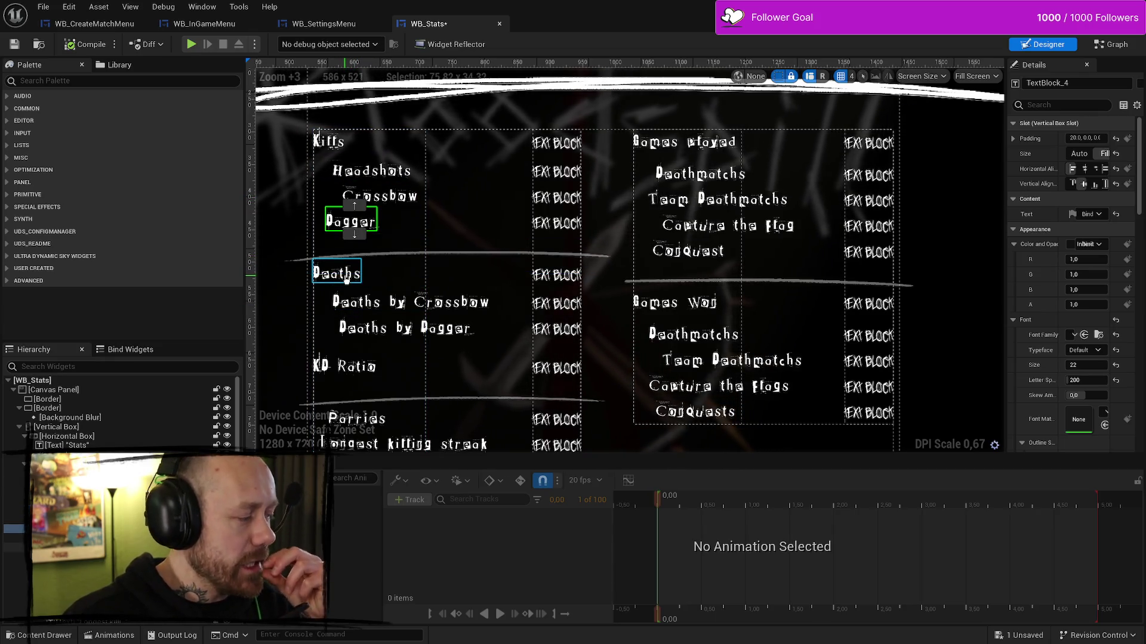
click(358, 303)
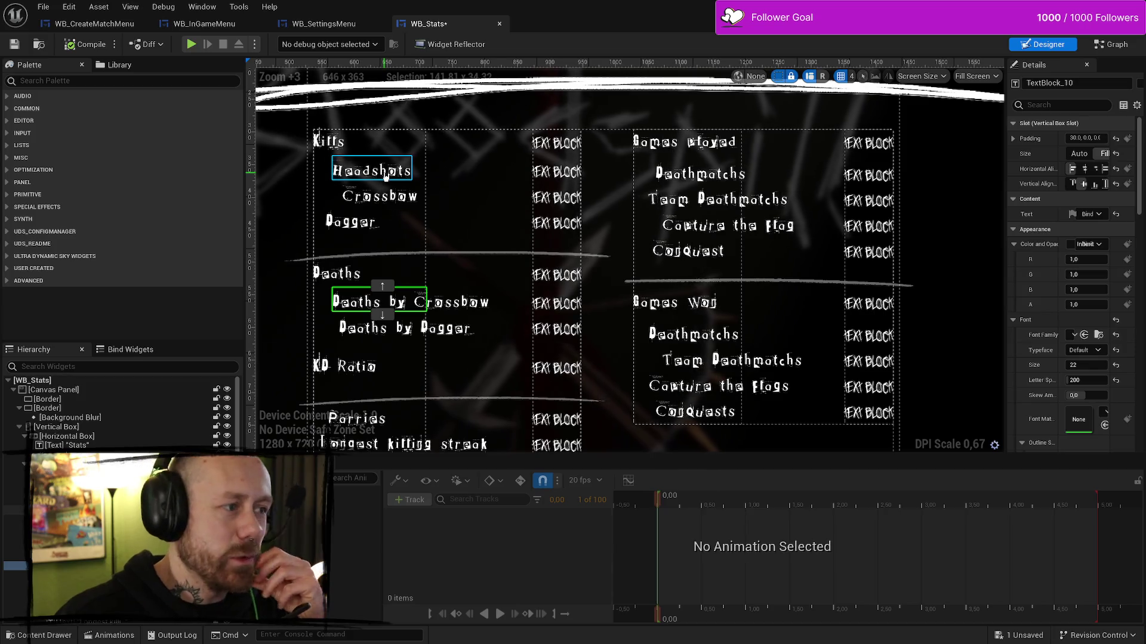
click(385, 174)
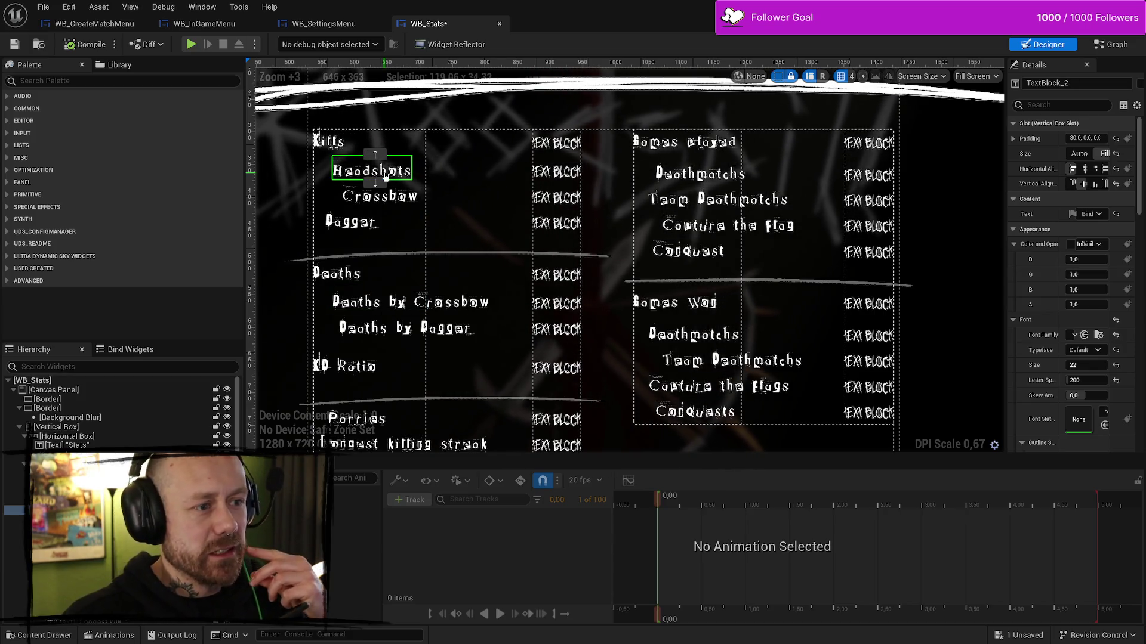
scroll(465, 226, down, 2)
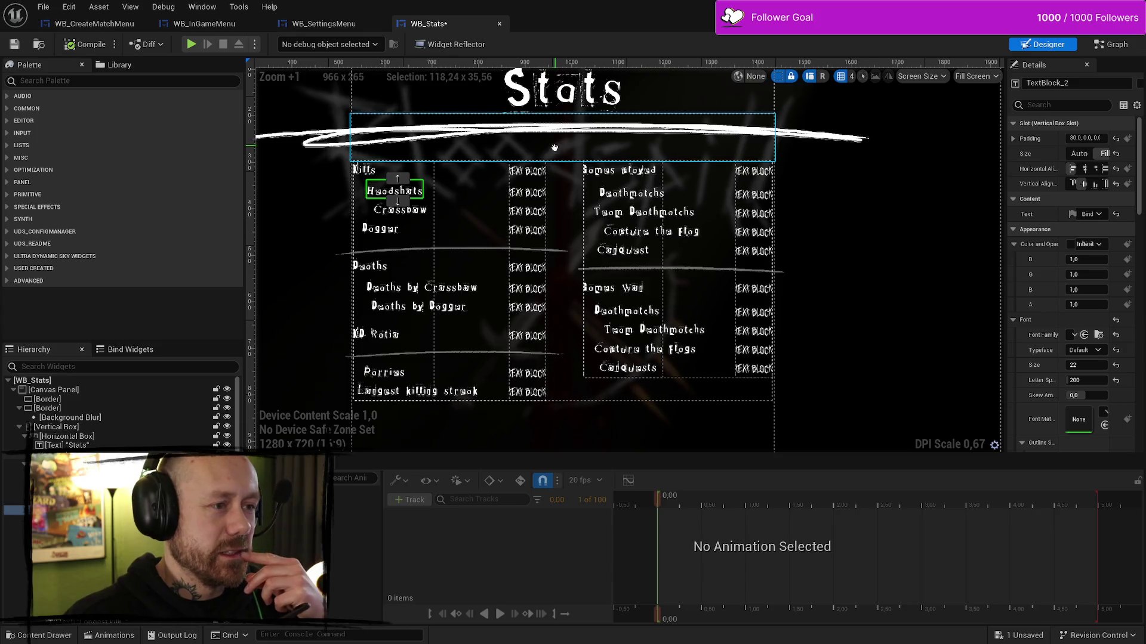
- Select the spacer under the Stats title and the spacer columns beside the stat labels
drag(588, 169, 598, 235)
click(592, 218)
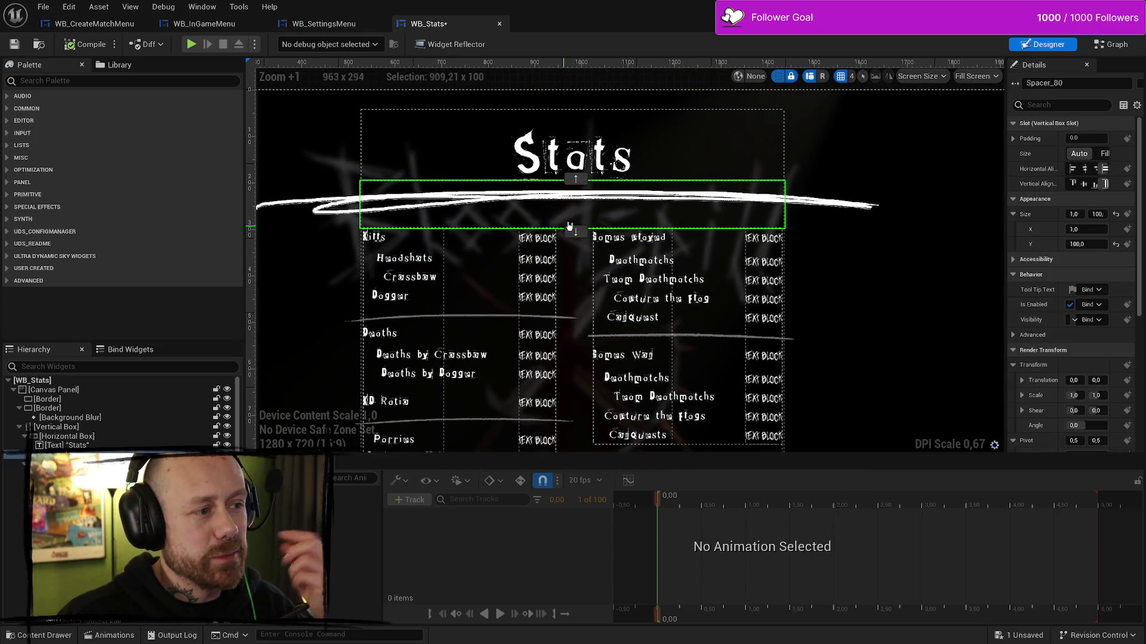
mouse_move(864, 246)
mouse_down()
mouse_move(817, 248)
mouse_move(913, 195)
mouse_up()
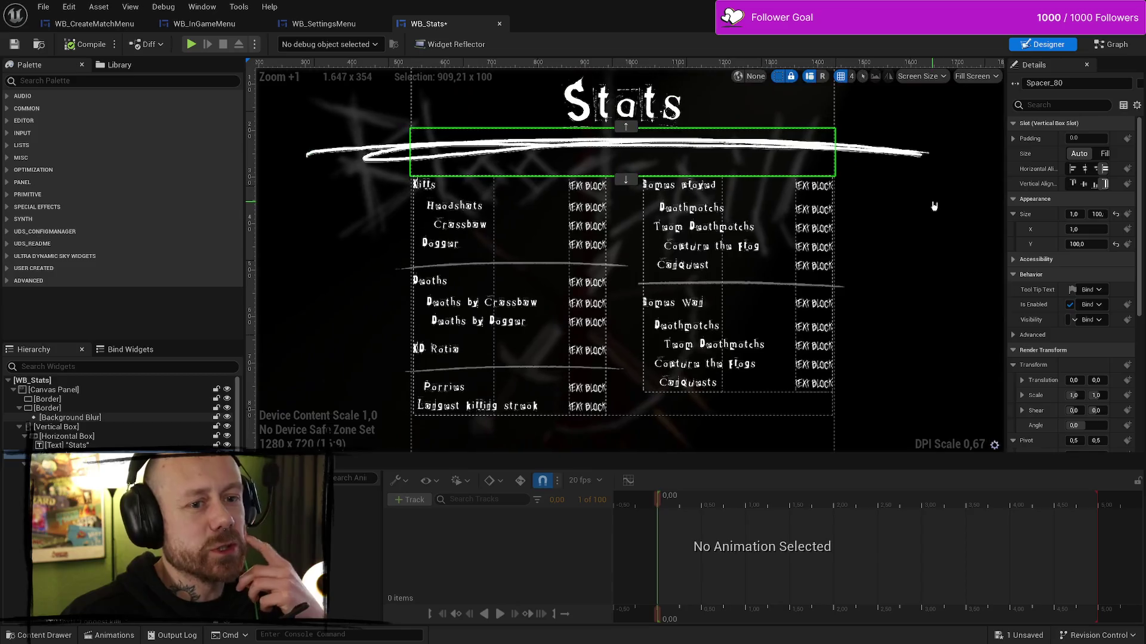
click(511, 224)
click(639, 224)
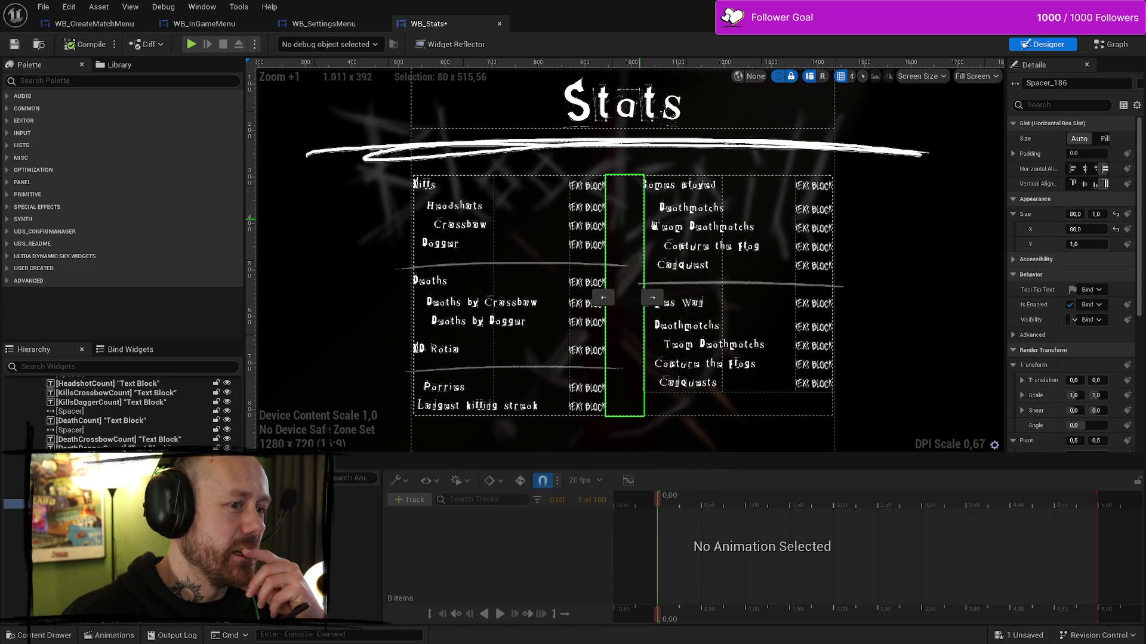
click(737, 218)
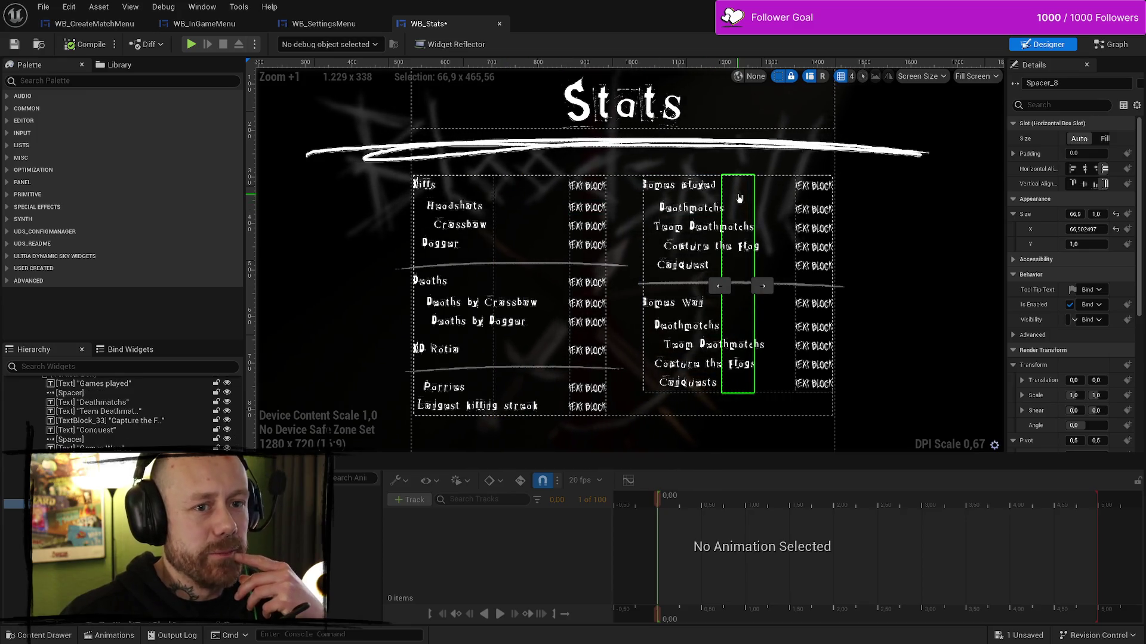
- Widen the Details panel to compare left and right spacer sizes, then save WB_Stats
mouse_move(1006, 180)
mouse_down()
mouse_move(944, 179)
mouse_move(959, 179)
mouse_up()
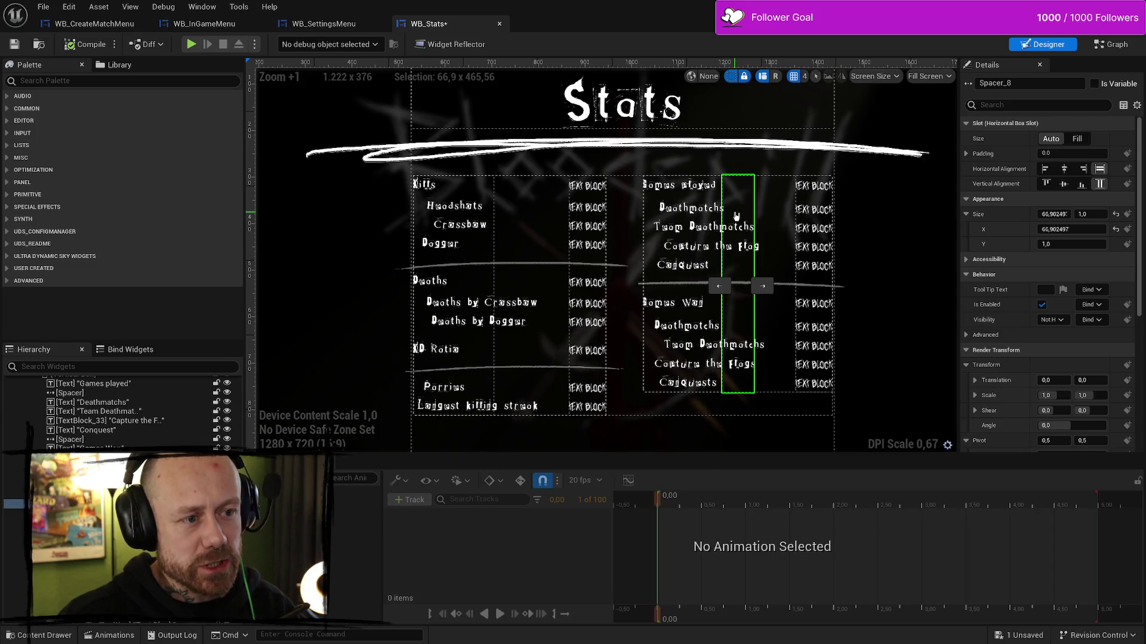
click(511, 221)
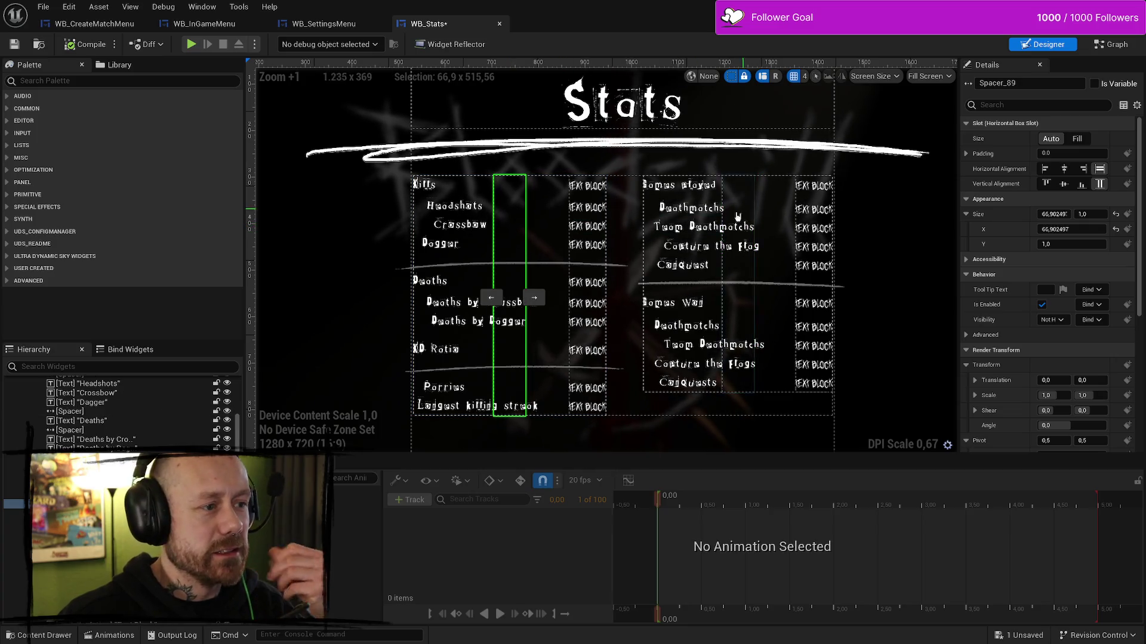
click(733, 201)
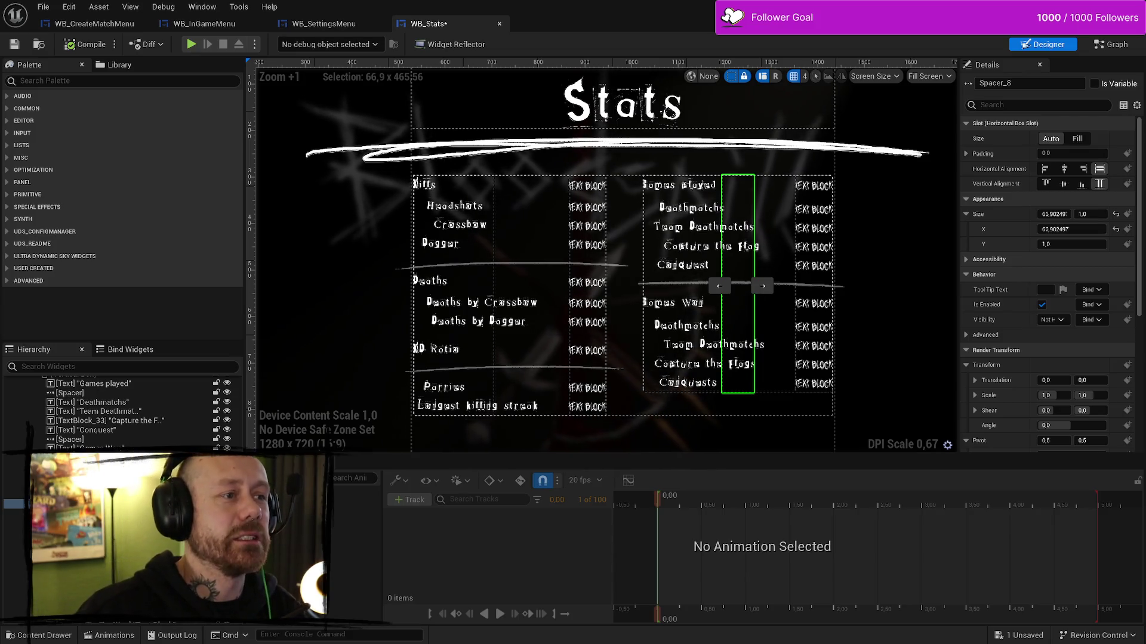
click(20, 46)
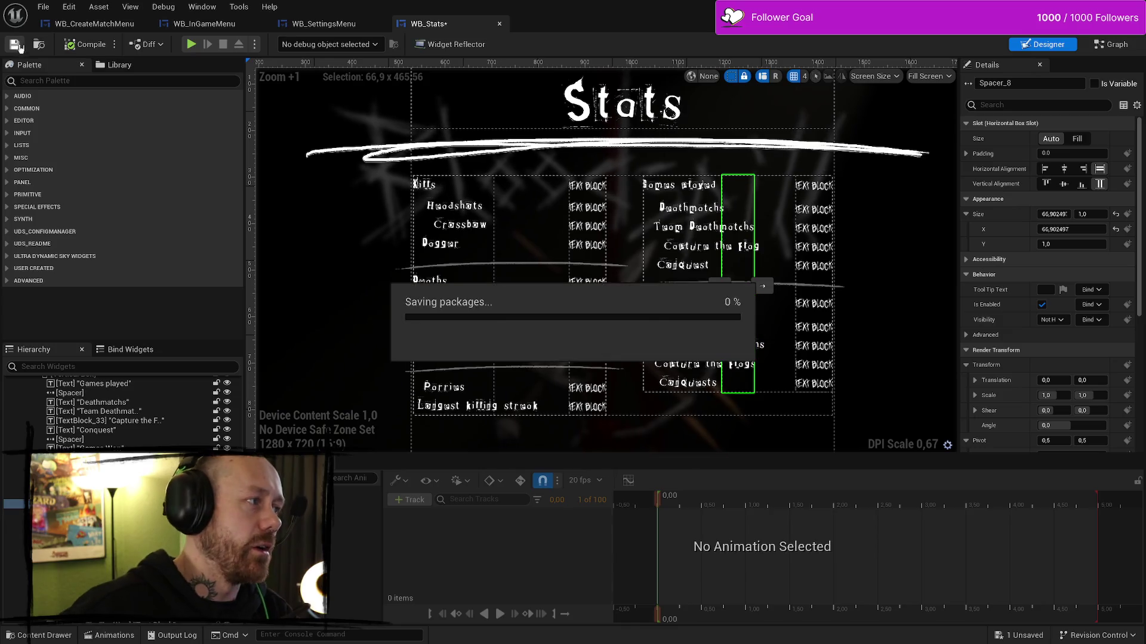
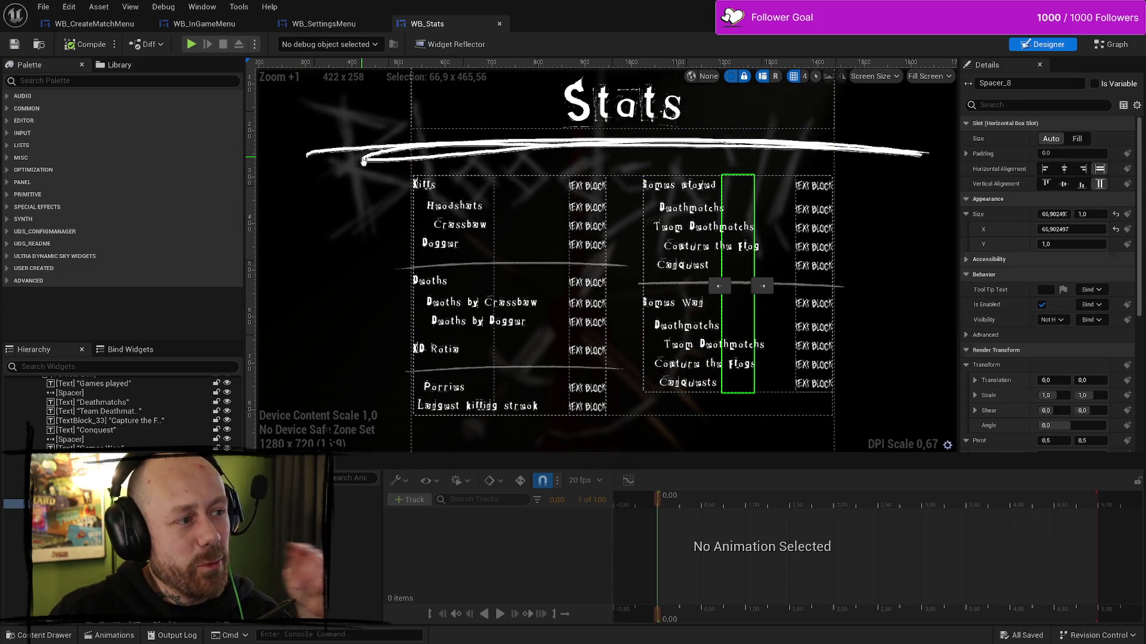
- Inspect the background blur and the Headshots, Crossbow and Dagger labels in the Kills list
click(333, 273)
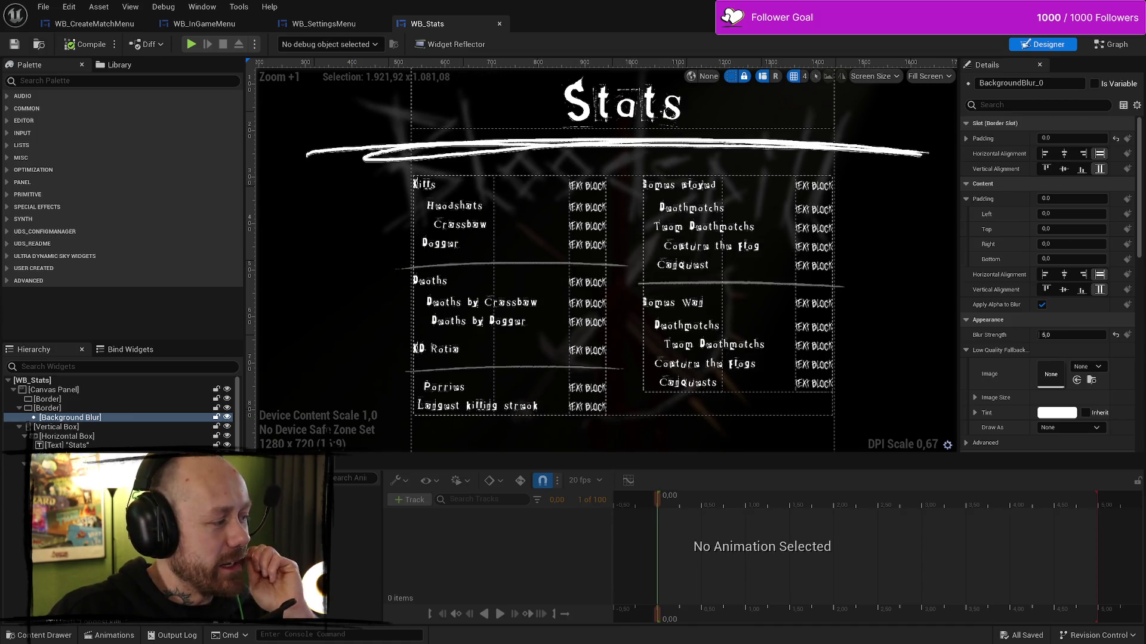
click(481, 235)
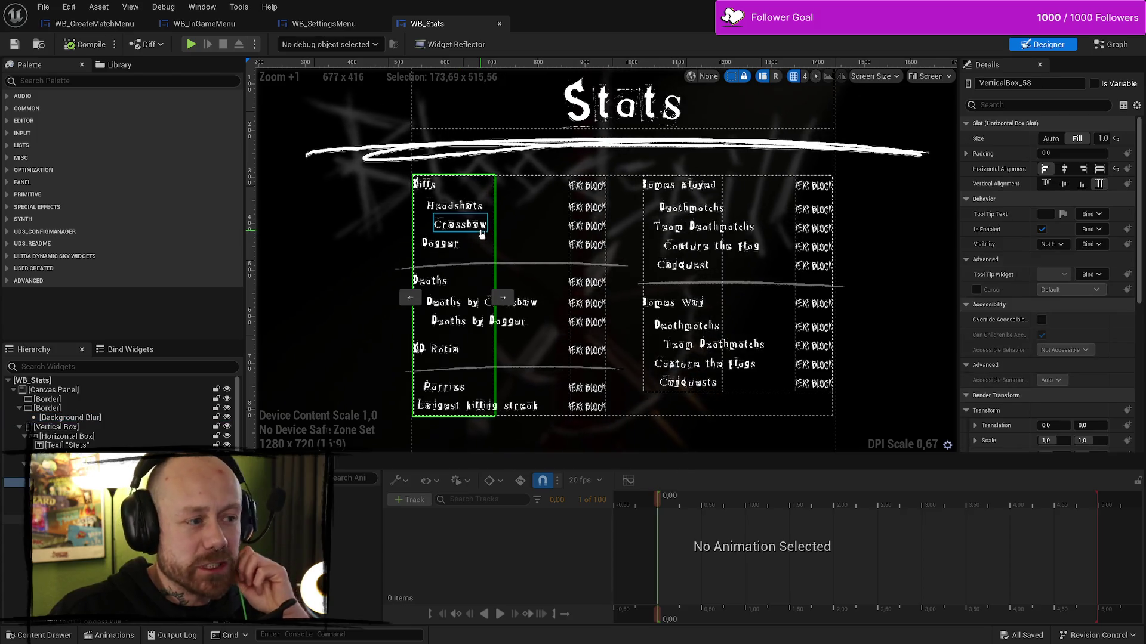
click(458, 207)
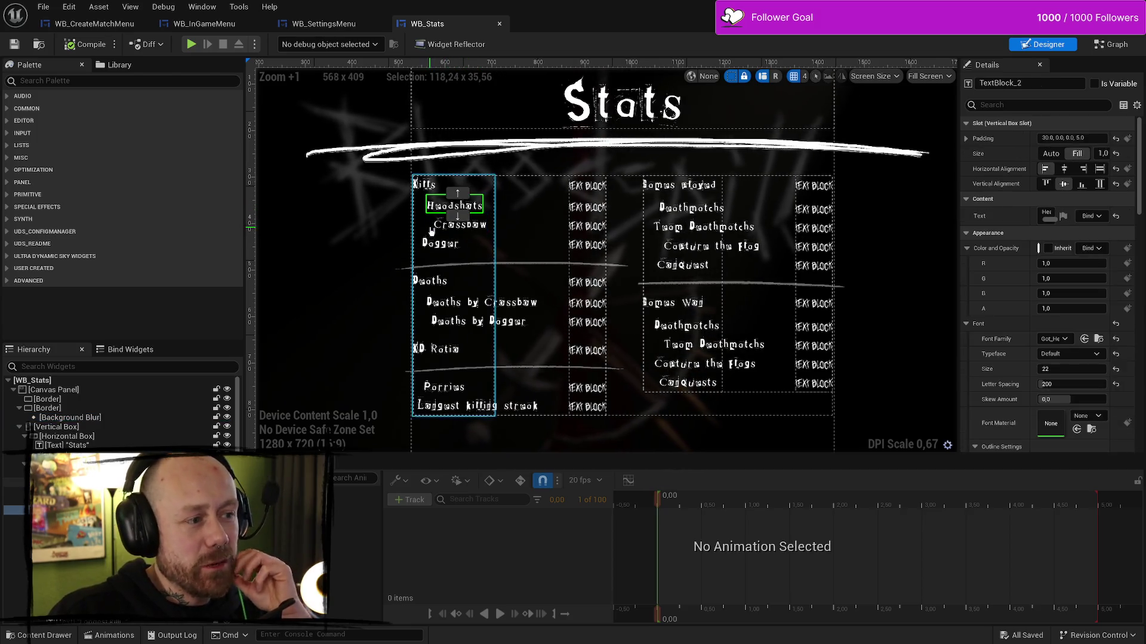
click(457, 226)
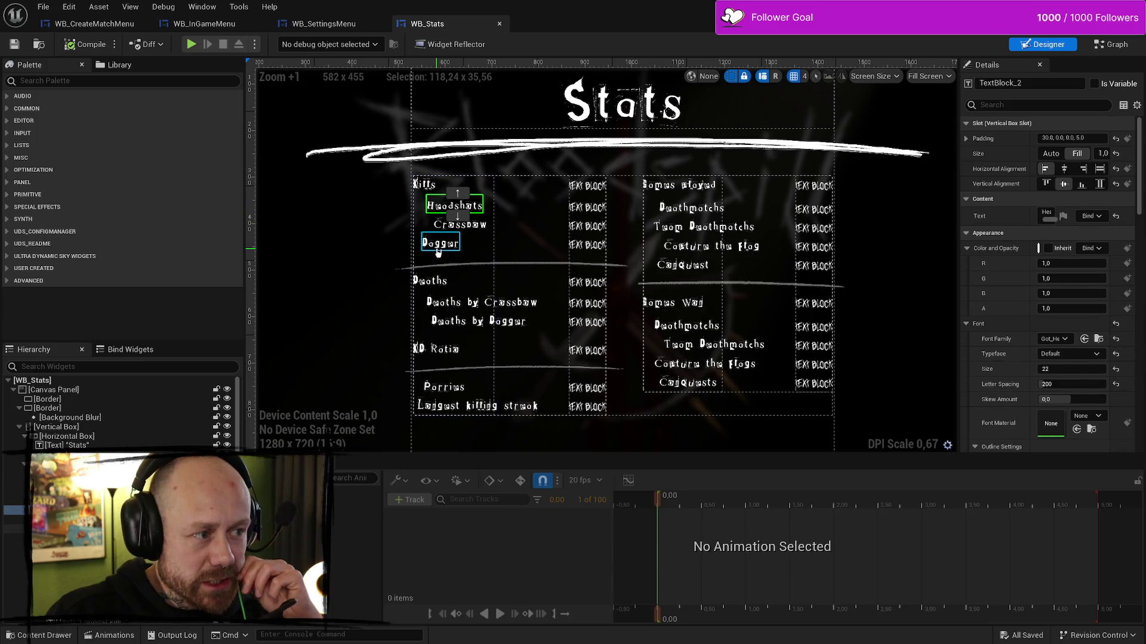
click(440, 243)
click(483, 226)
click(455, 206)
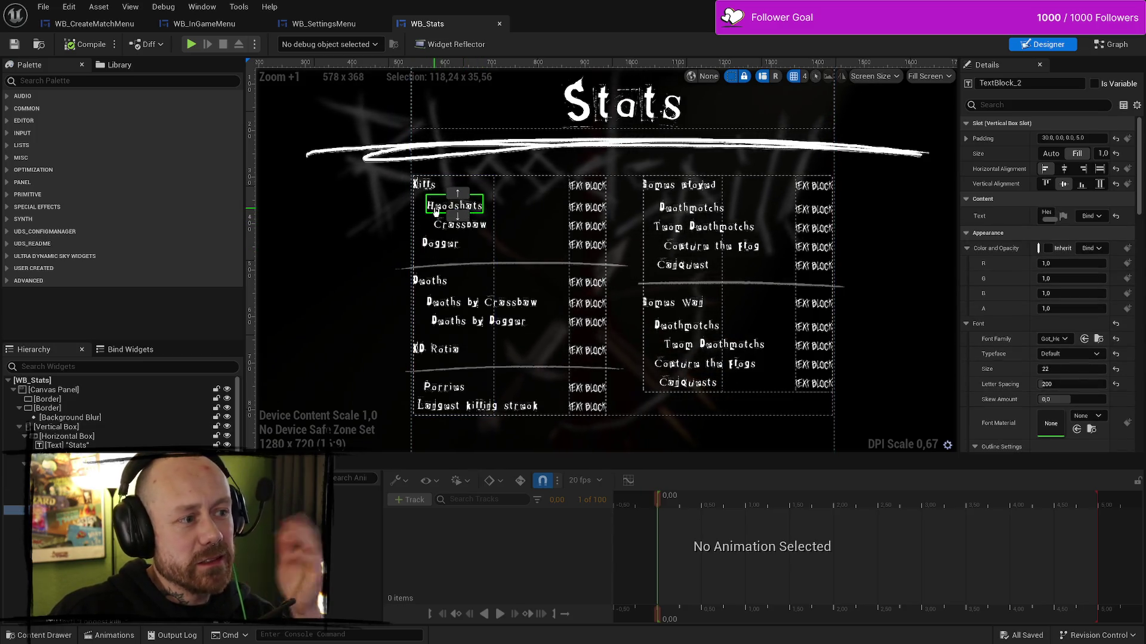
click(441, 241)
- Move Dagger up the Kills list, then undo to keep it below Crossbow and restore the barbed-wire image
click(444, 230)
click(443, 212)
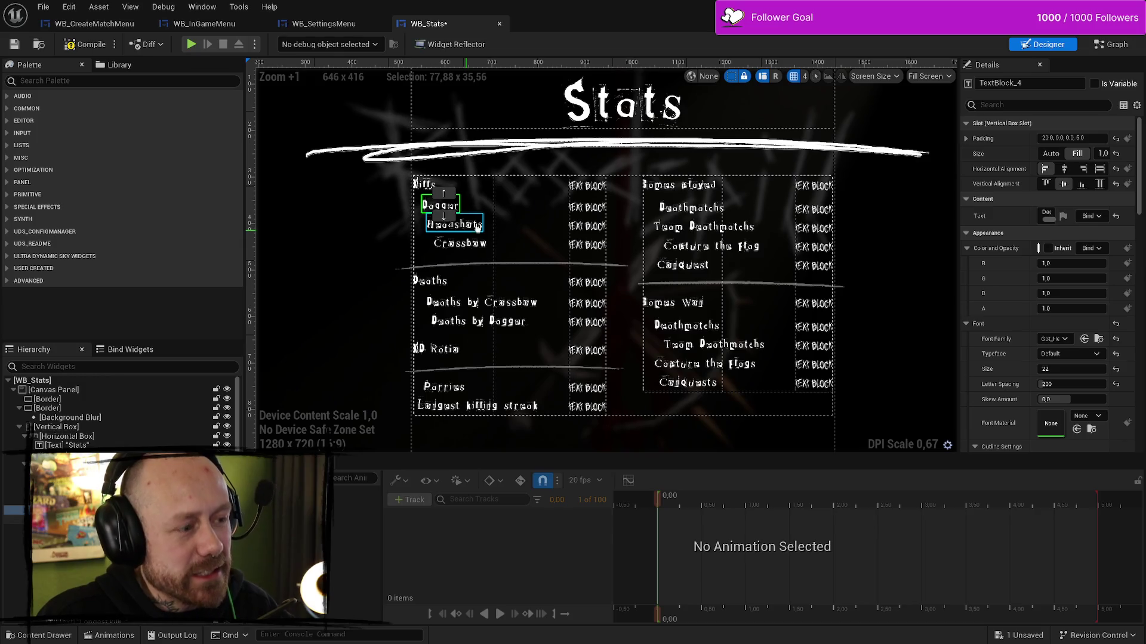
key(ctrl+z)
key(ctrl+z)
key(ctrl+z)
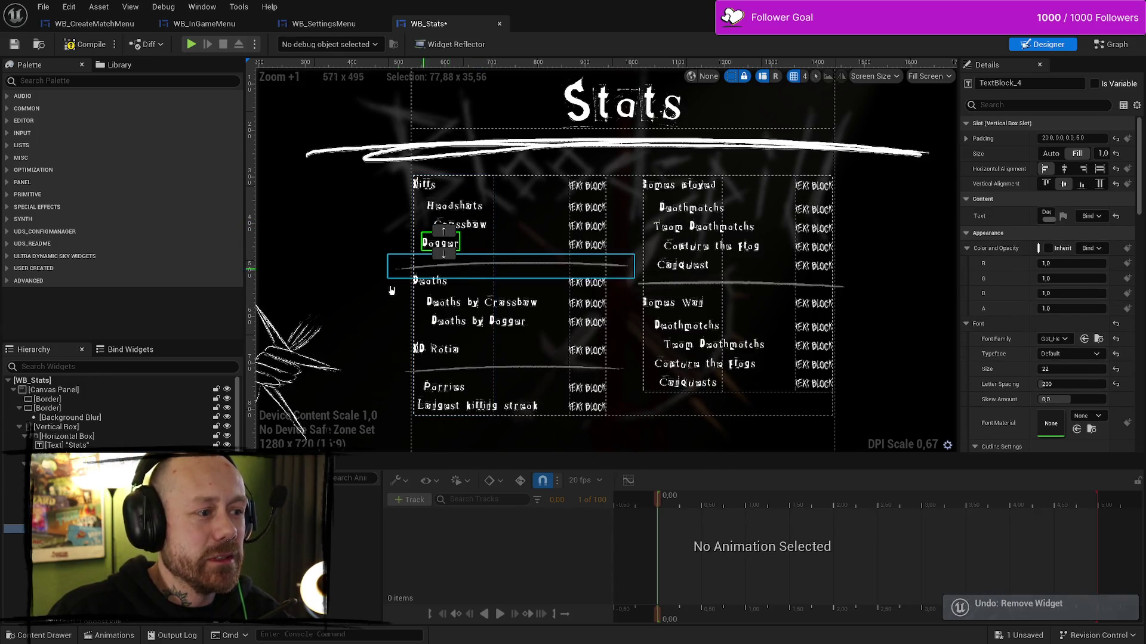
click(337, 330)
scroll(337, 330, down, 3)
click(337, 330)
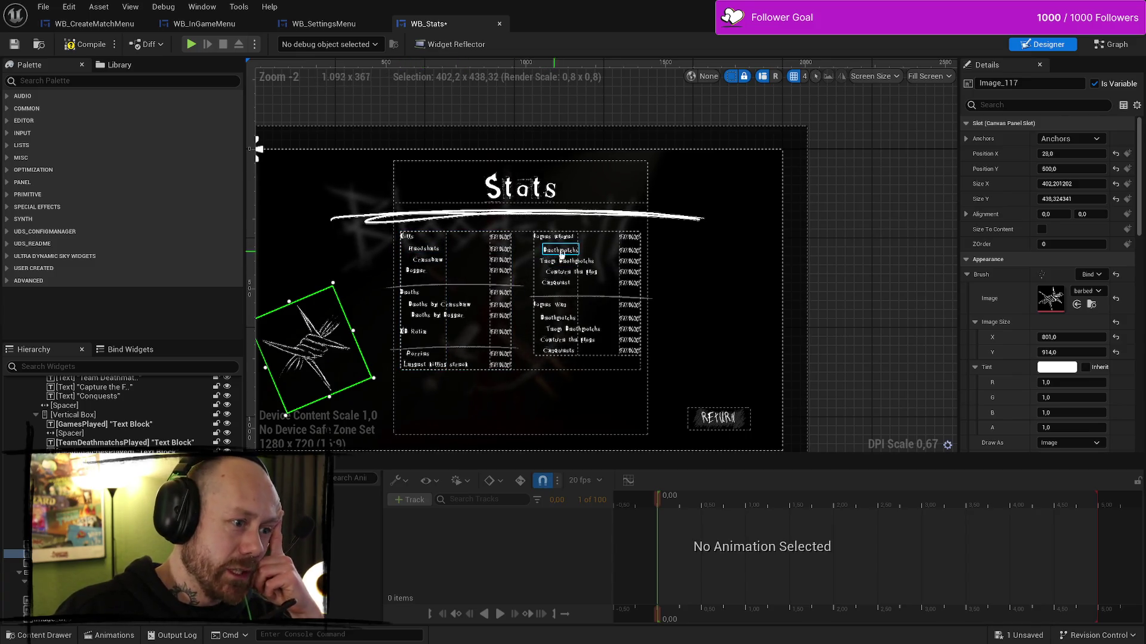
scroll(512, 272, up, 2)
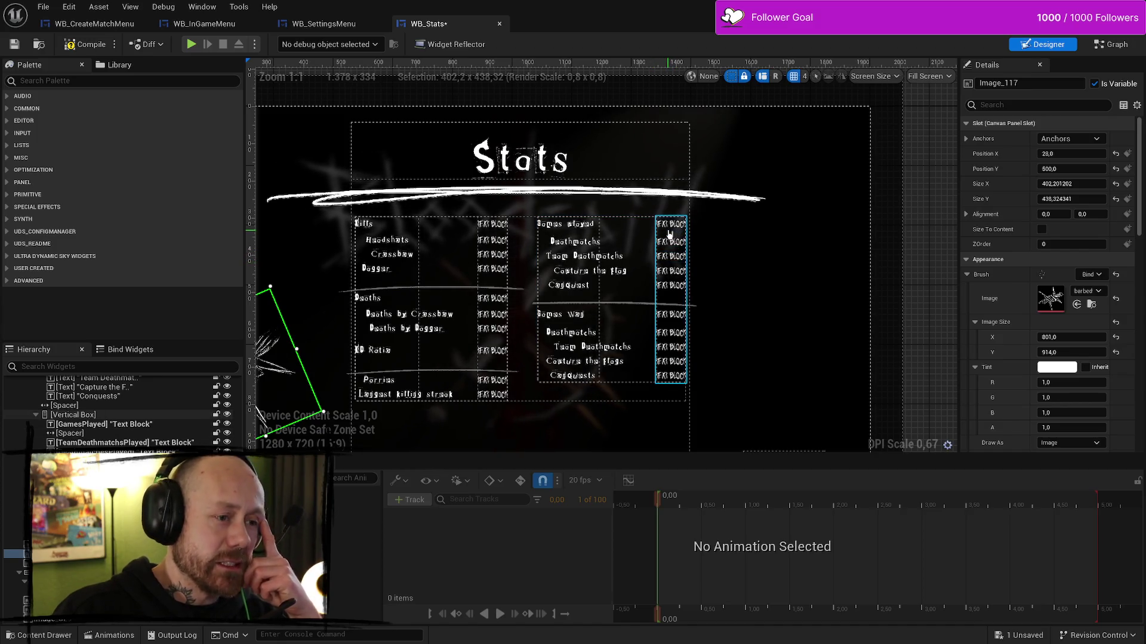
click(504, 234)
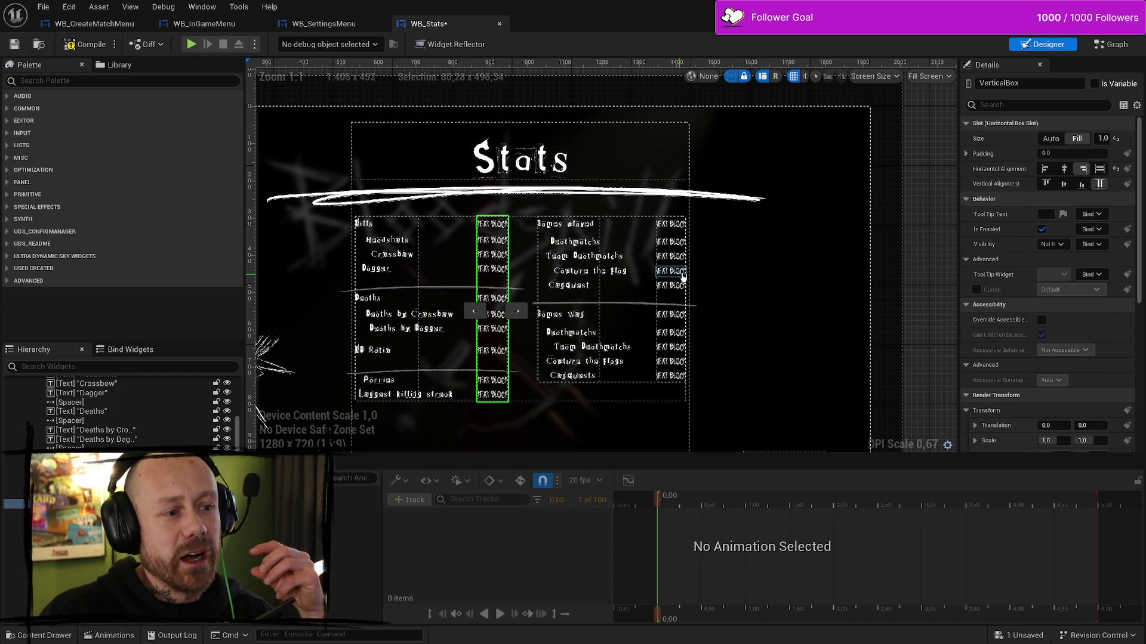
click(681, 233)
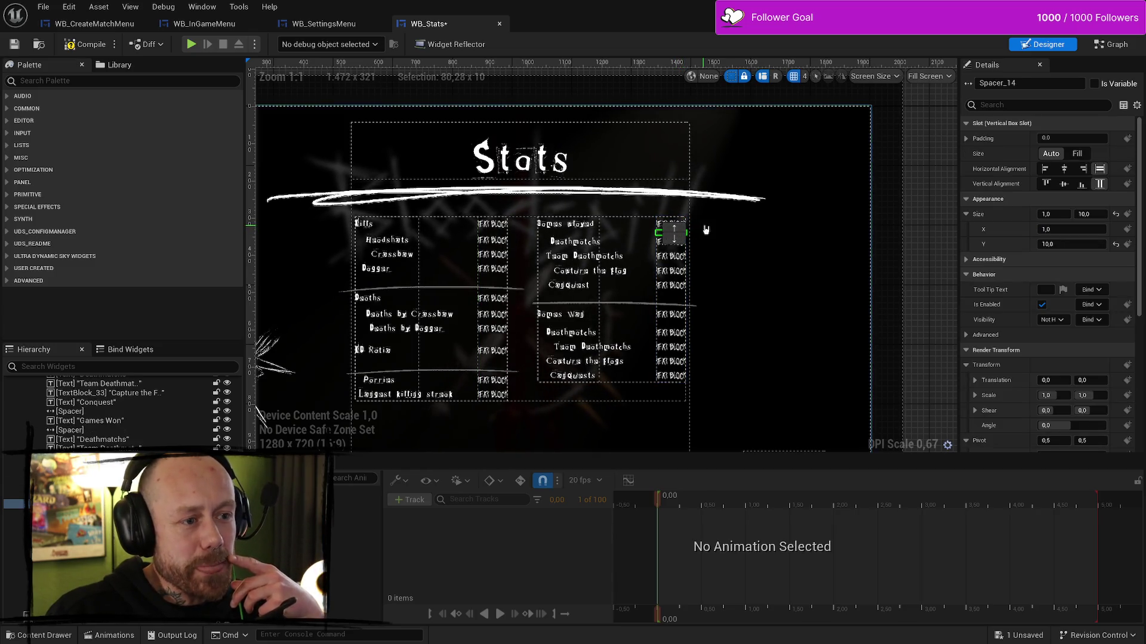
click(673, 234)
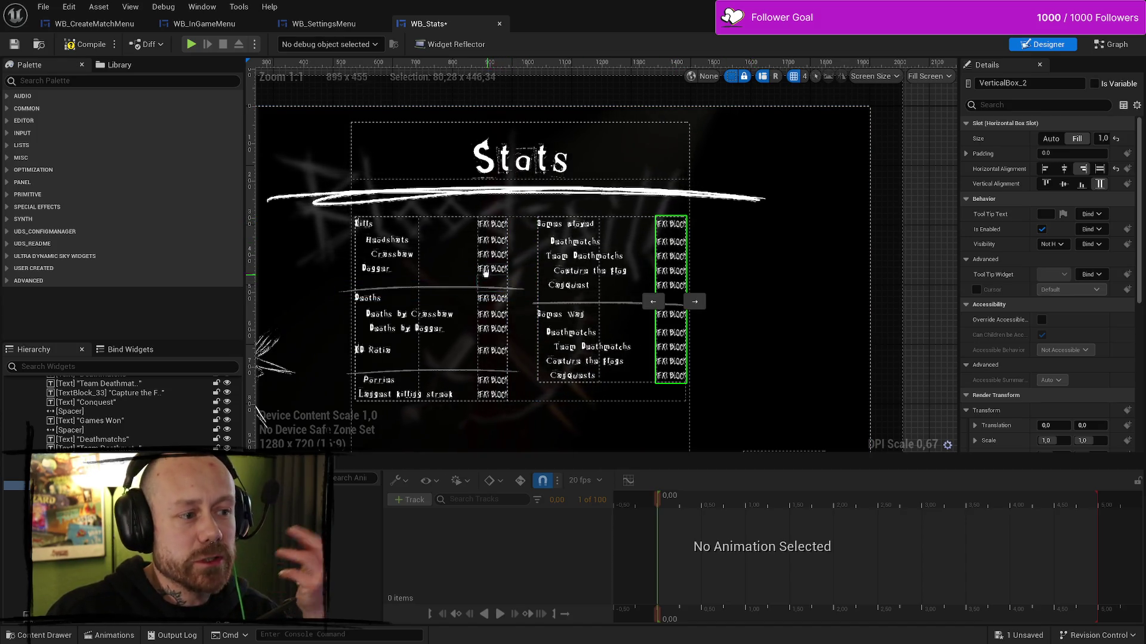
click(499, 227)
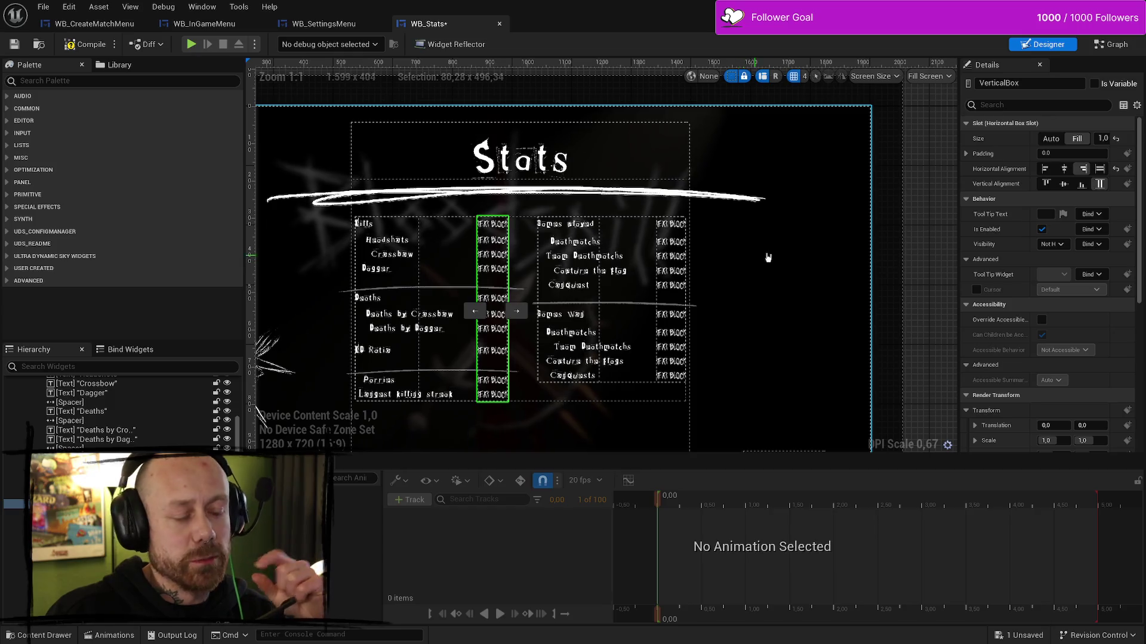
click(673, 221)
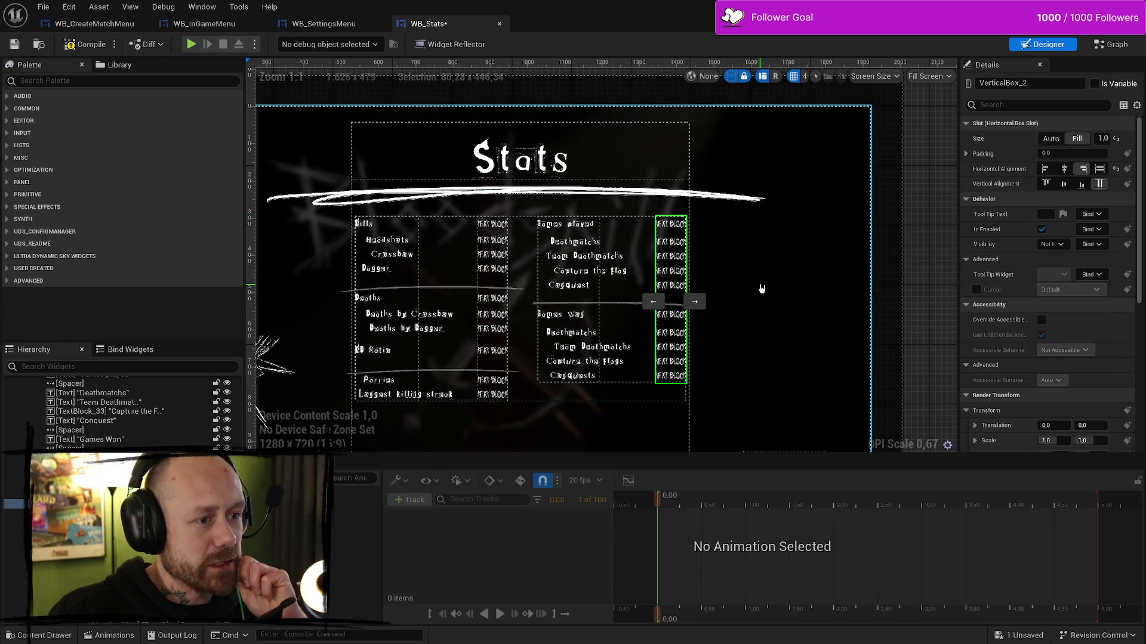
click(657, 237)
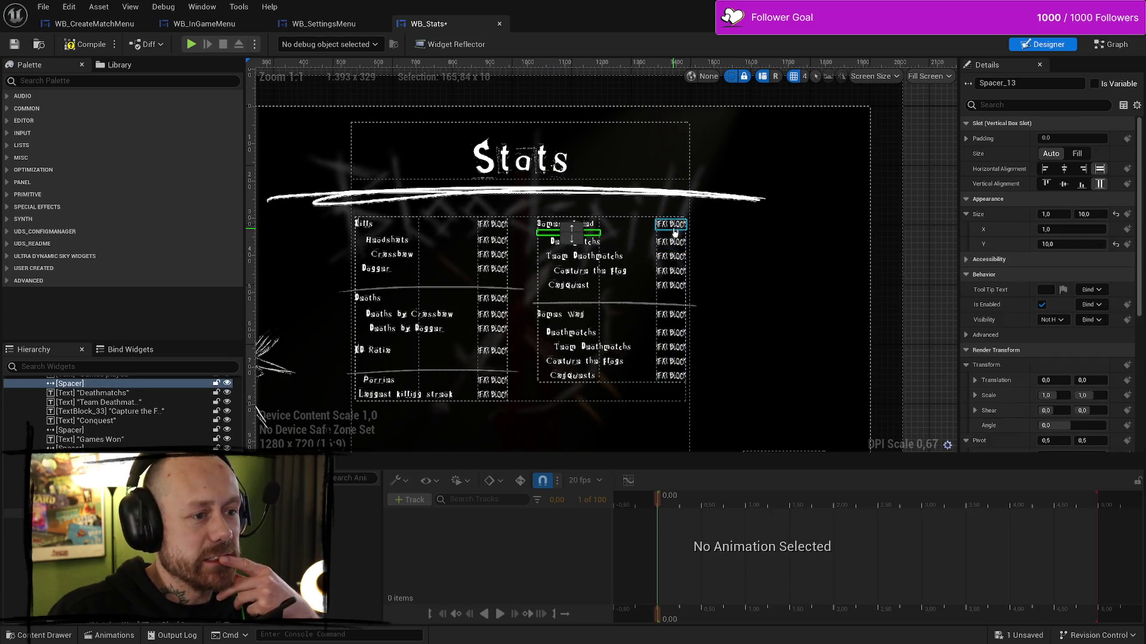
click(674, 232)
click(568, 232)
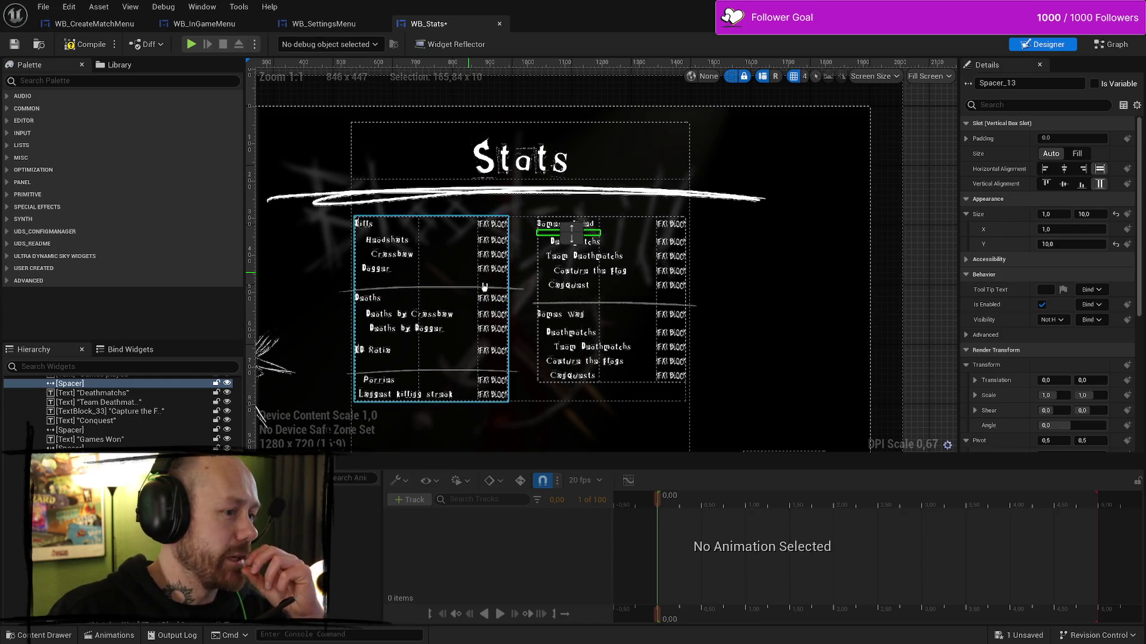
click(496, 234)
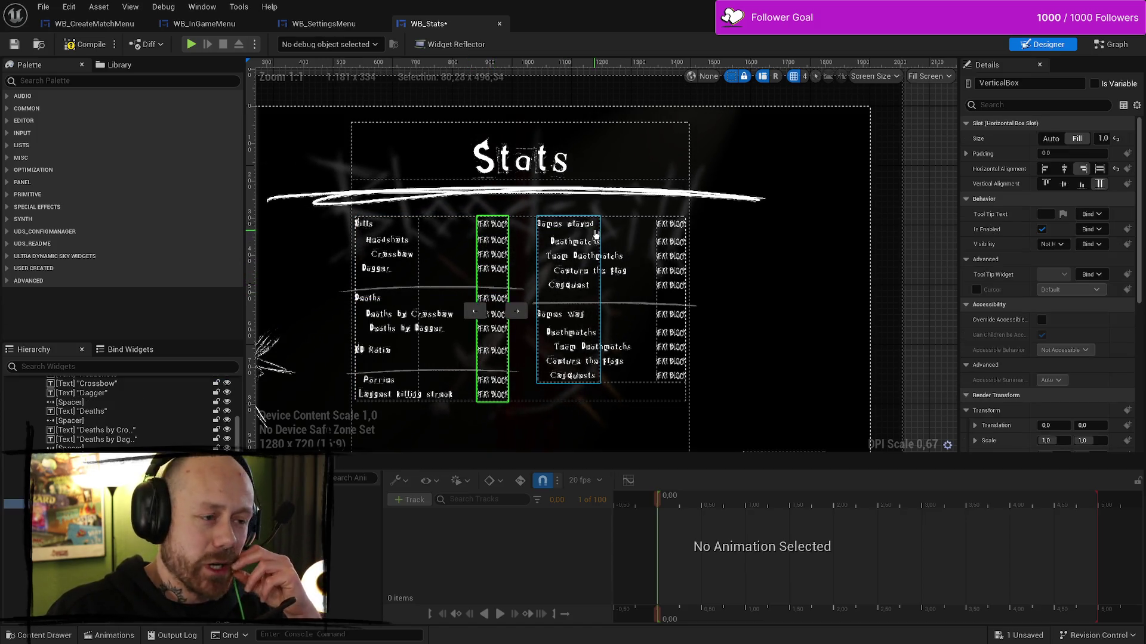
click(671, 234)
click(568, 232)
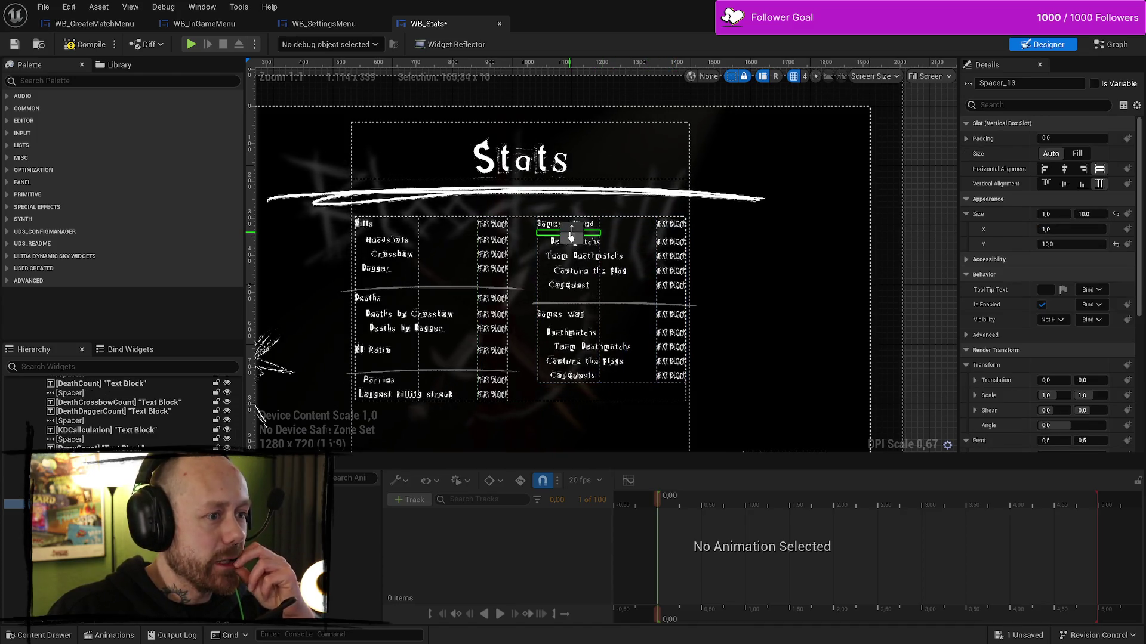
click(492, 233)
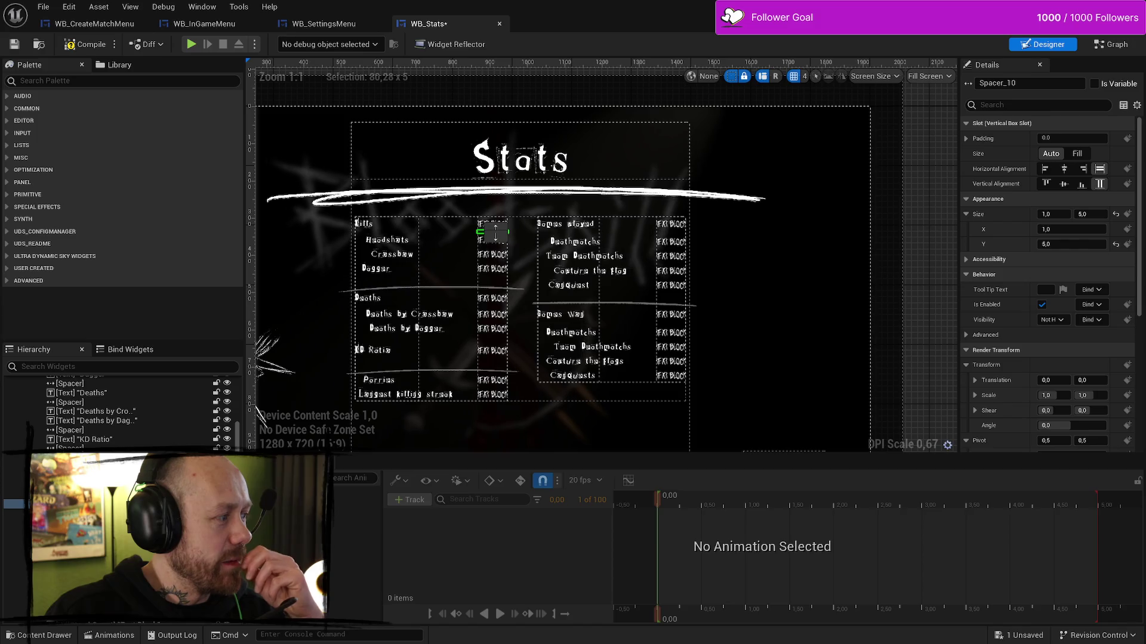
click(375, 268)
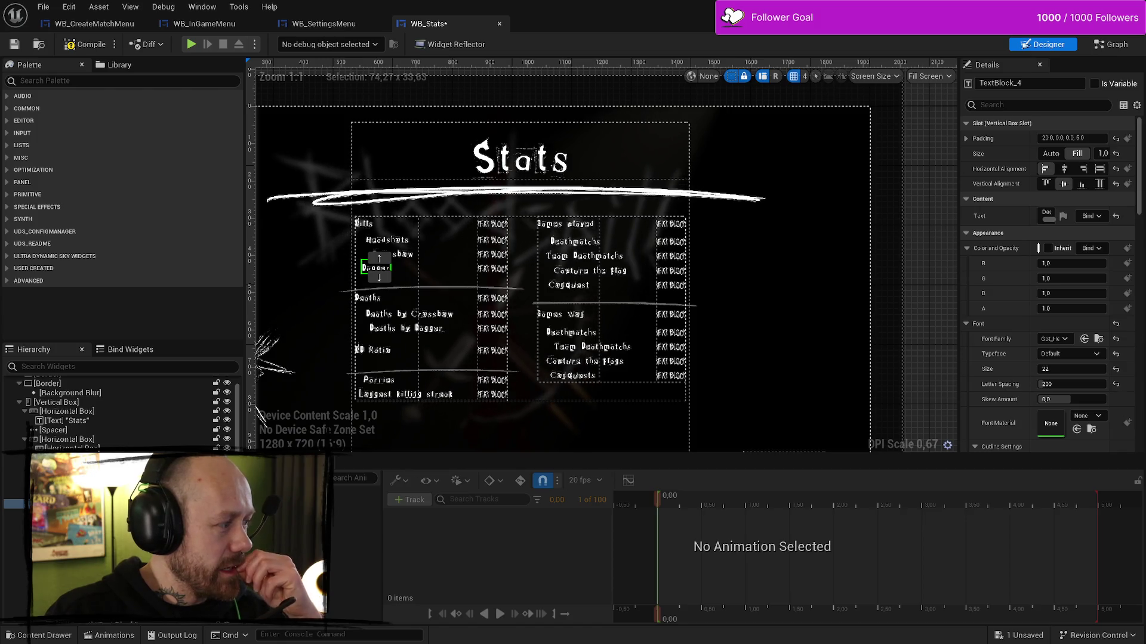
click(544, 304)
scroll(475, 287, up, 3)
scroll(476, 287, down, 2)
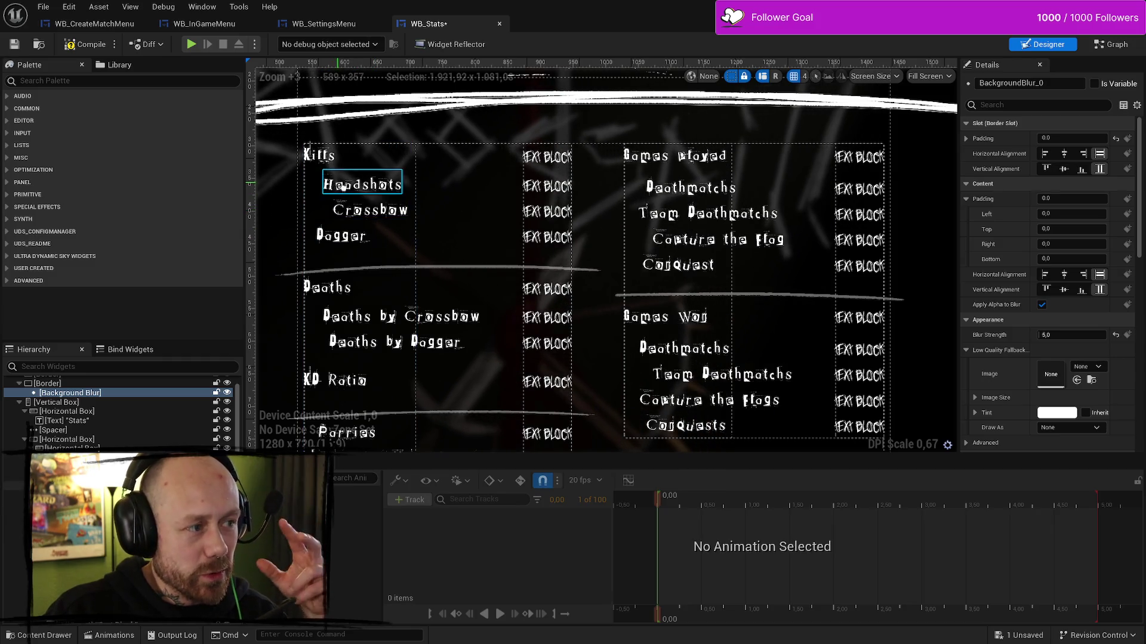
click(434, 190)
click(434, 191)
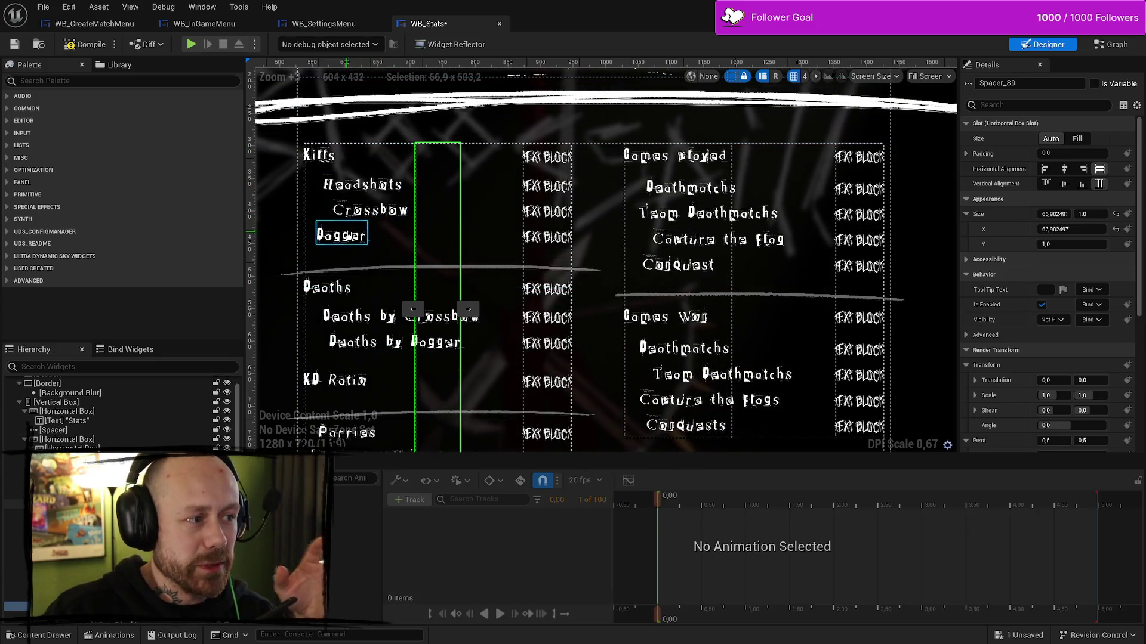
click(361, 319)
click(359, 345)
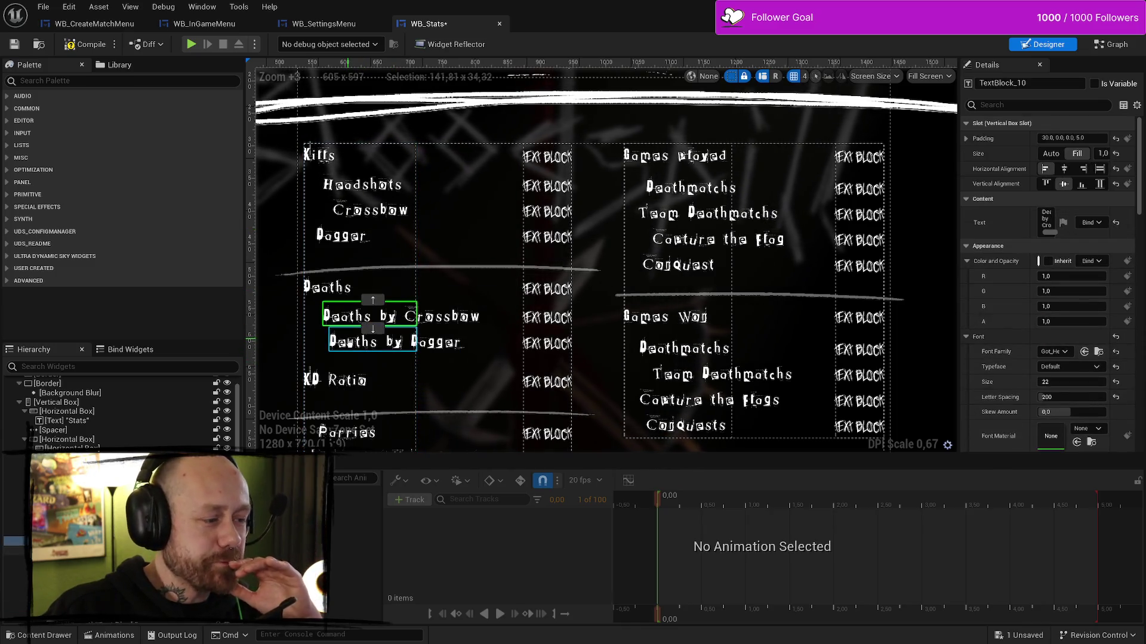
click(344, 391)
scroll(561, 321, down, 4)
scroll(596, 346, up, 3)
scroll(582, 268, down, 5)
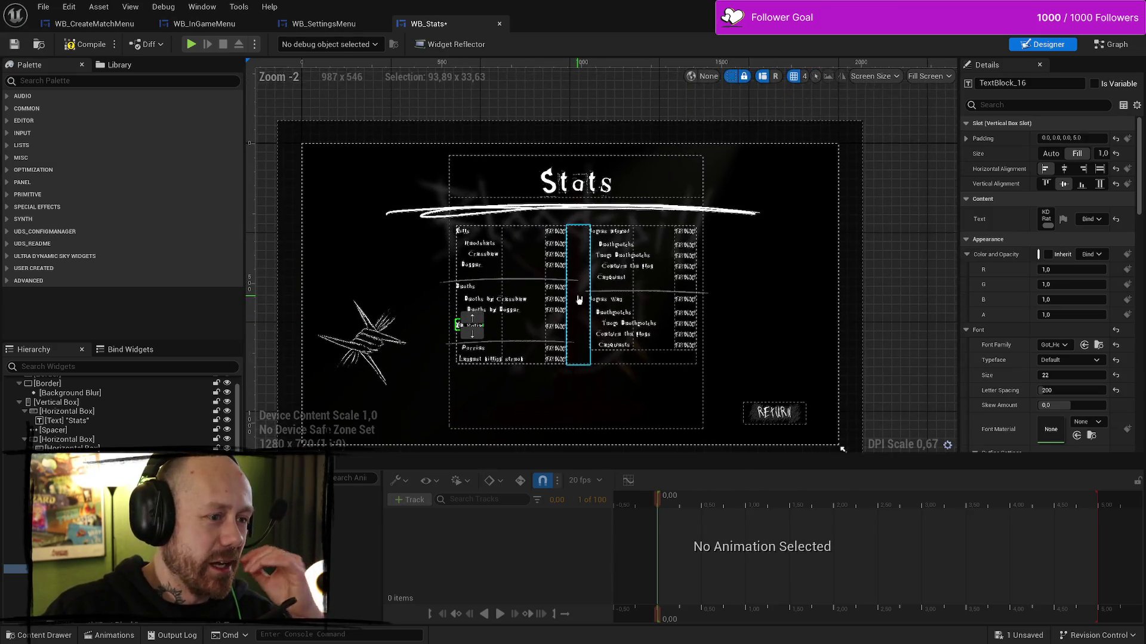
- Review the Deathmatchs, KD Ratio, Deaths and Kills labels, then compile the Stats widget
scroll(579, 299, up, 3)
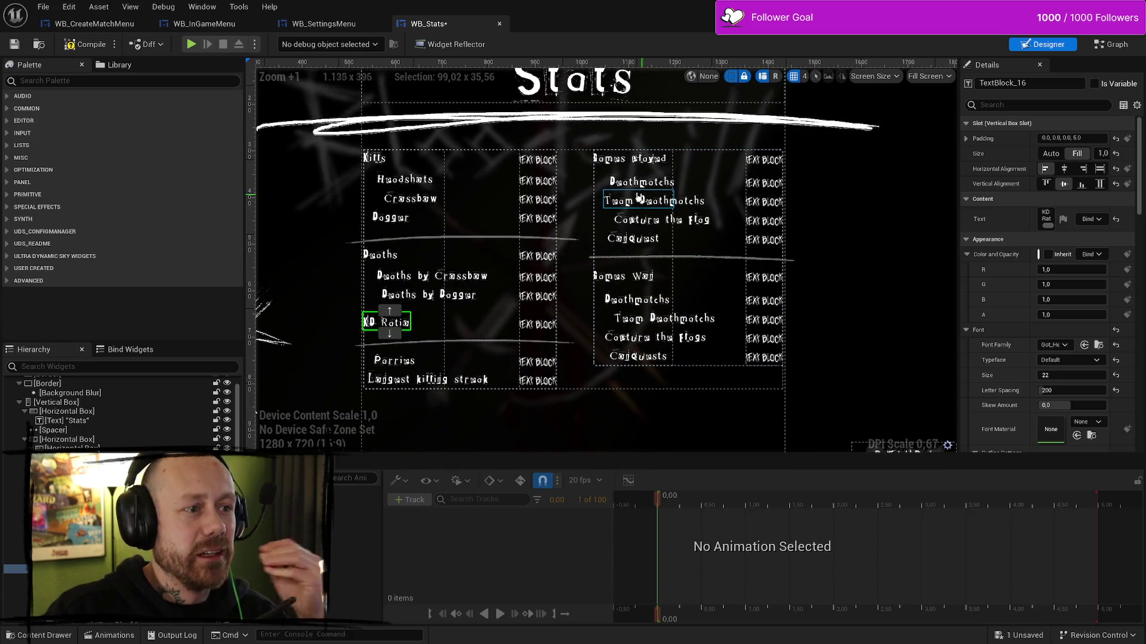
click(640, 181)
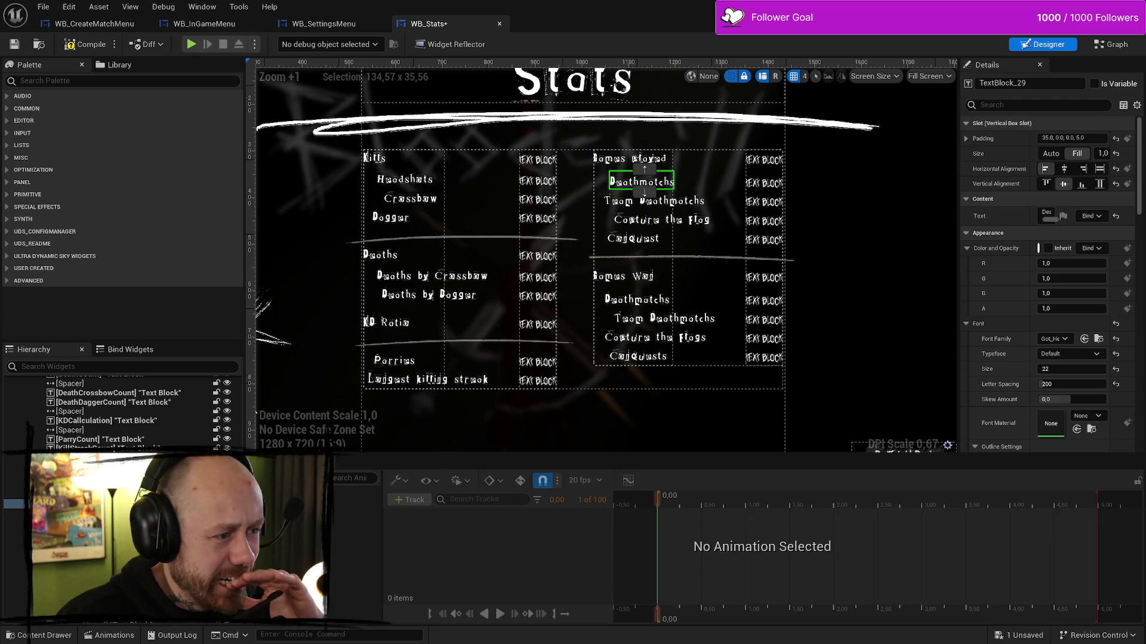
click(389, 323)
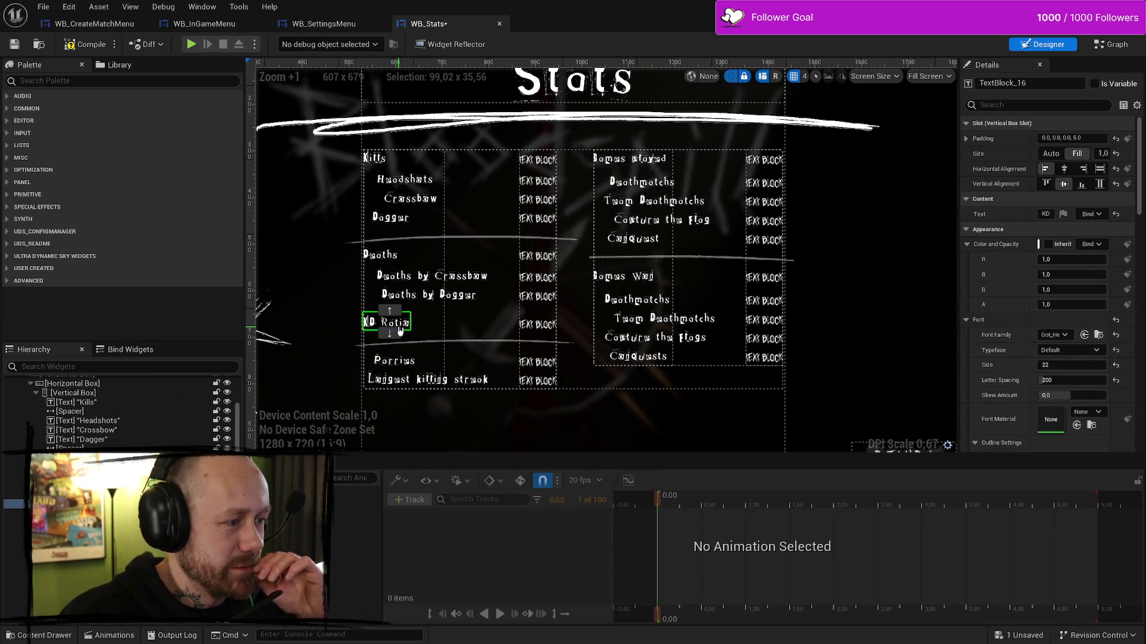
click(394, 238)
click(380, 255)
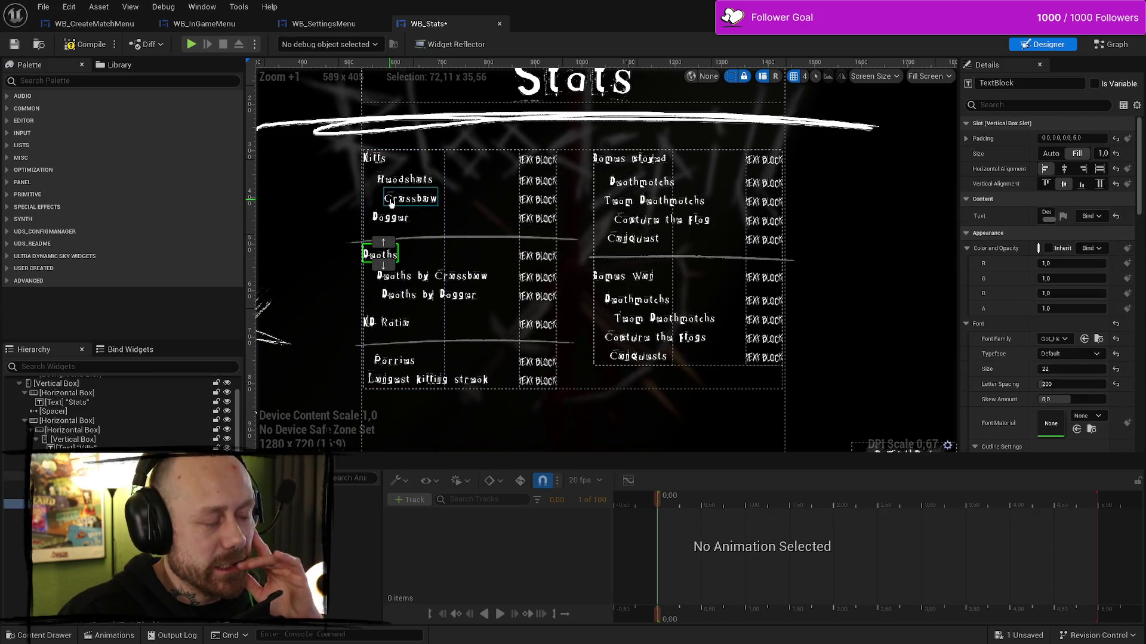
click(375, 159)
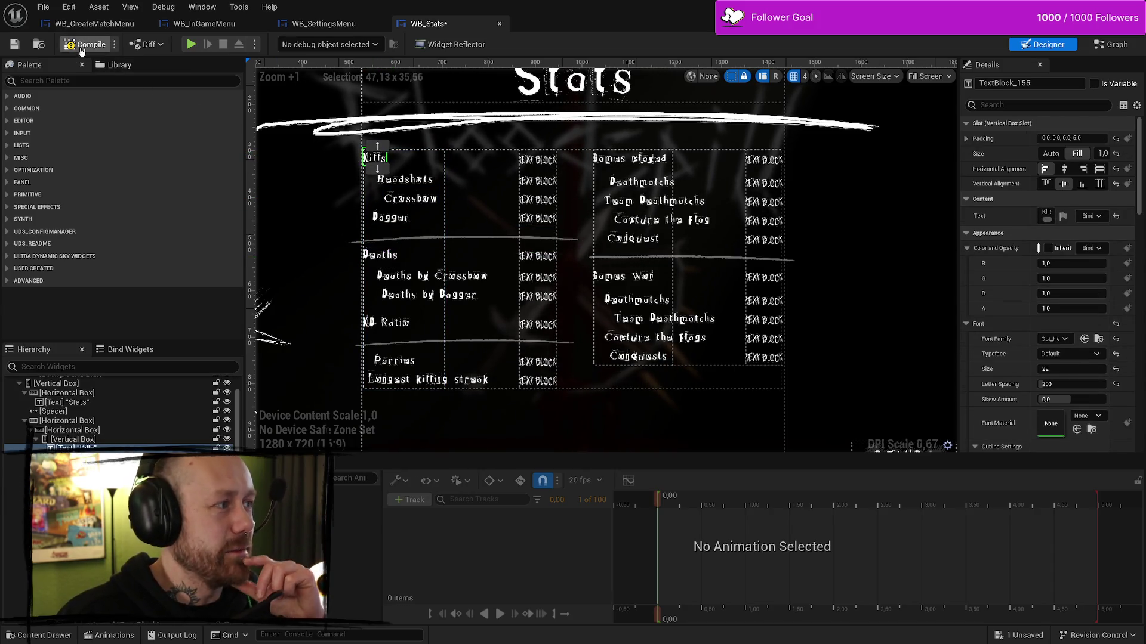
click(81, 49)
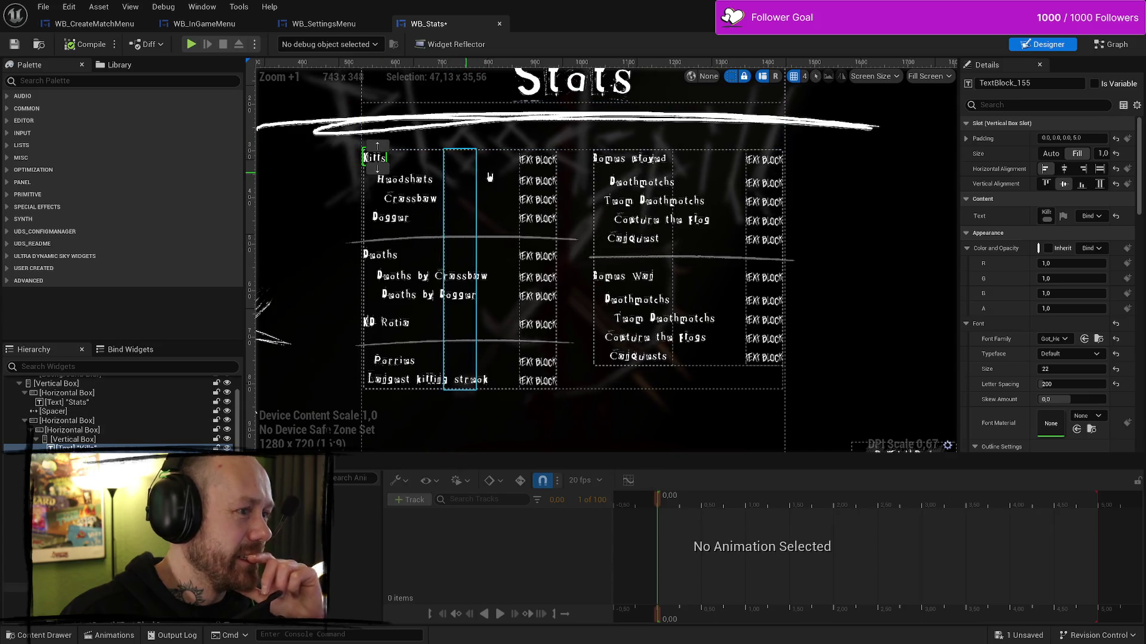
- Check the Headshots label padding and the spacer heights under each stat column
click(641, 167)
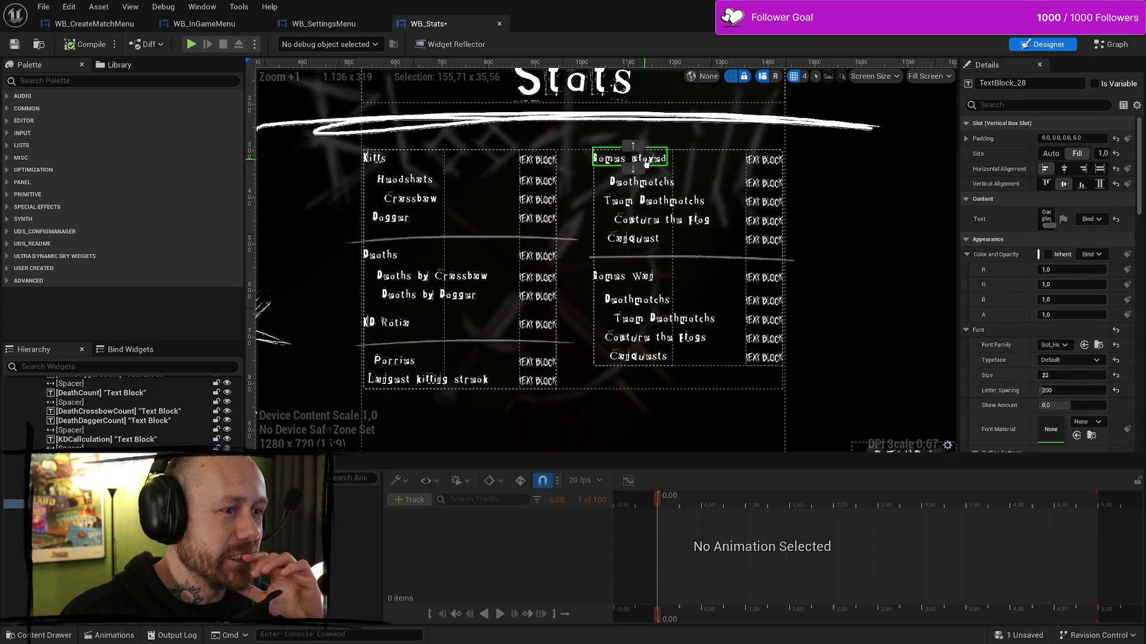
click(403, 173)
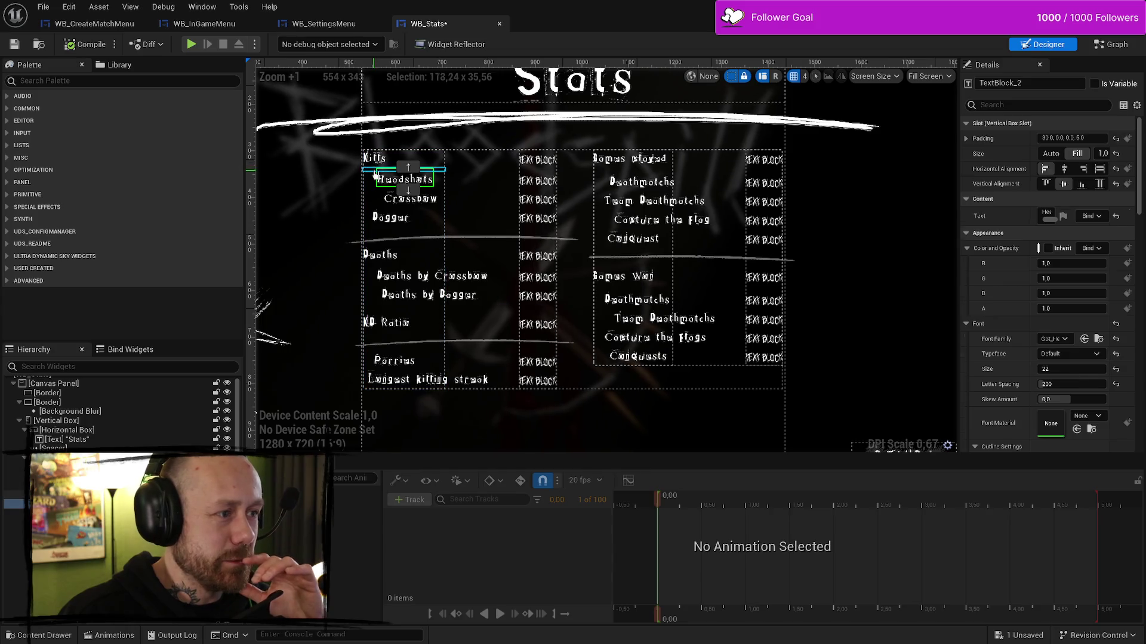
click(405, 170)
click(539, 169)
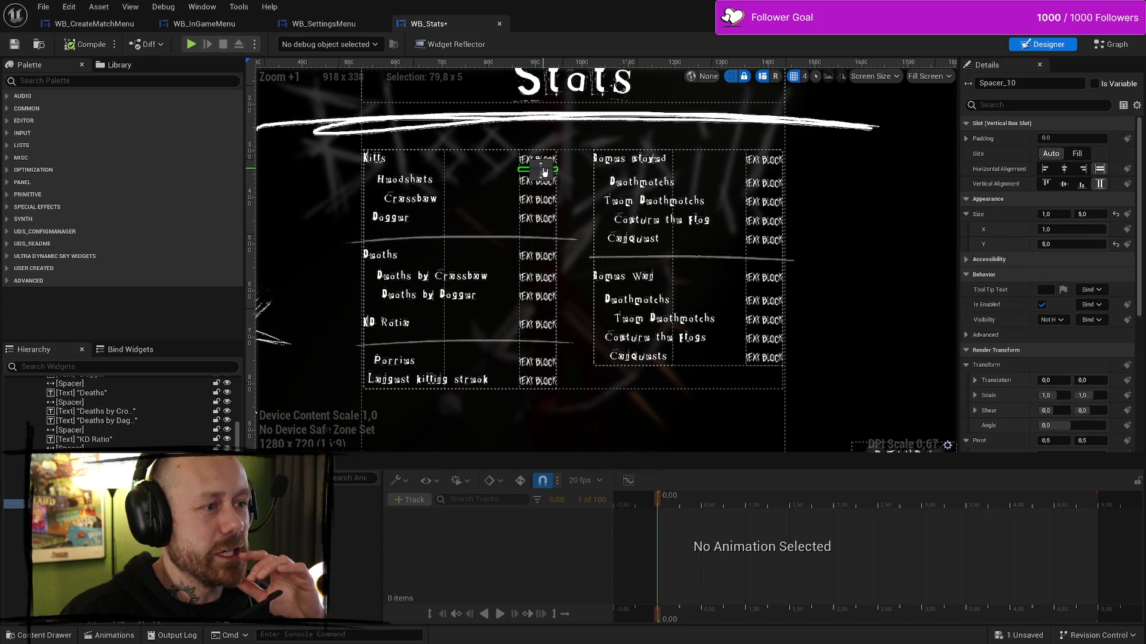
click(649, 172)
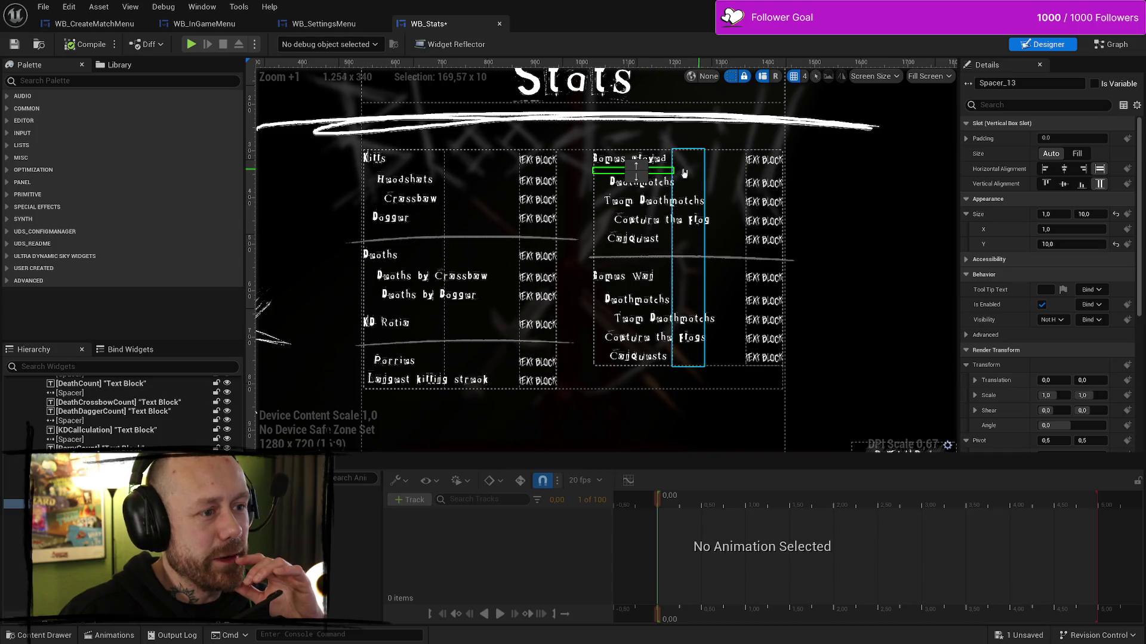
click(539, 171)
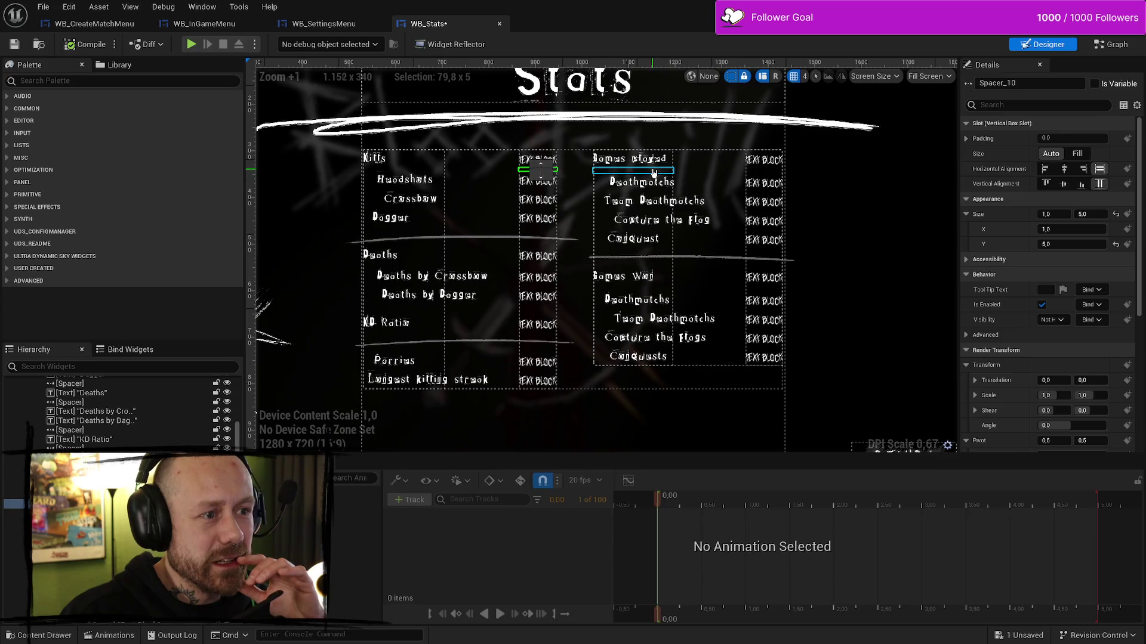
click(672, 172)
click(773, 172)
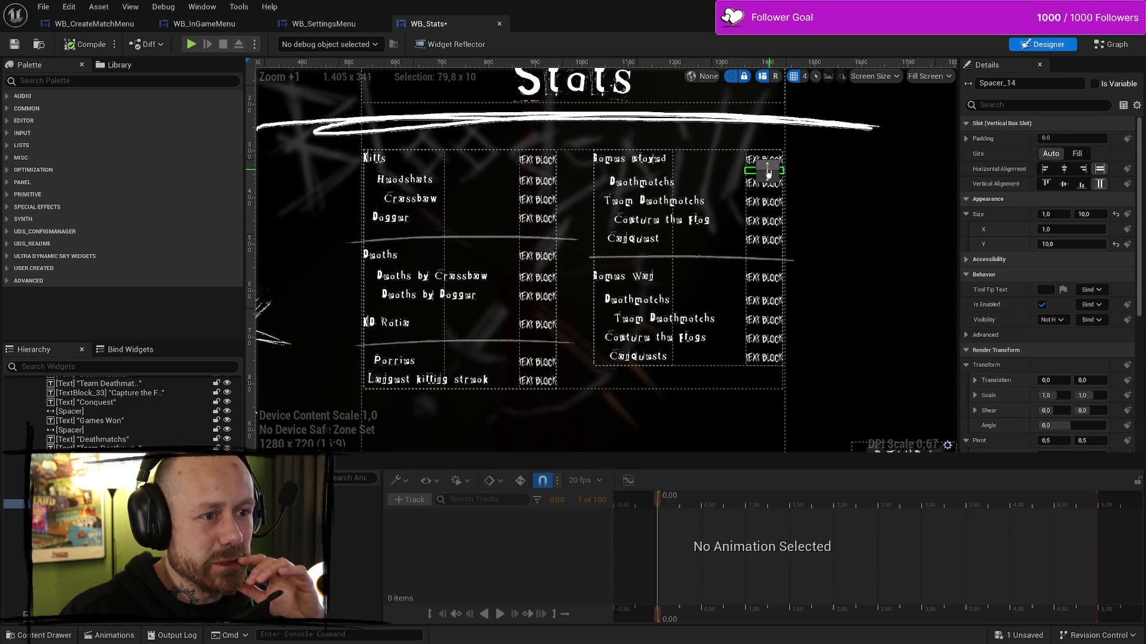
click(388, 172)
click(391, 170)
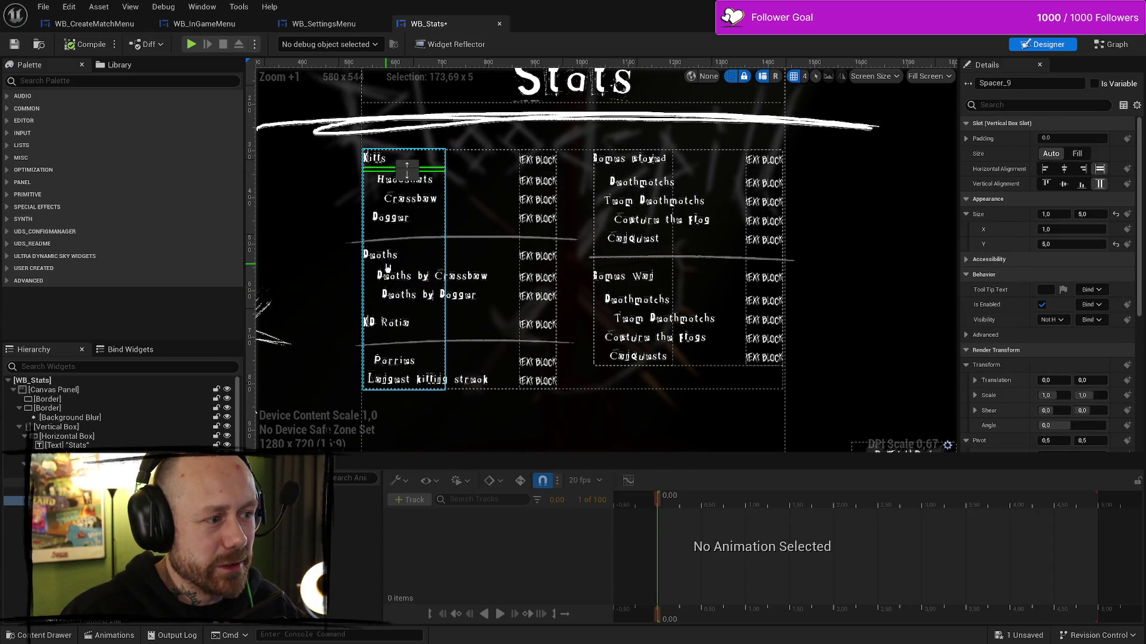
click(367, 268)
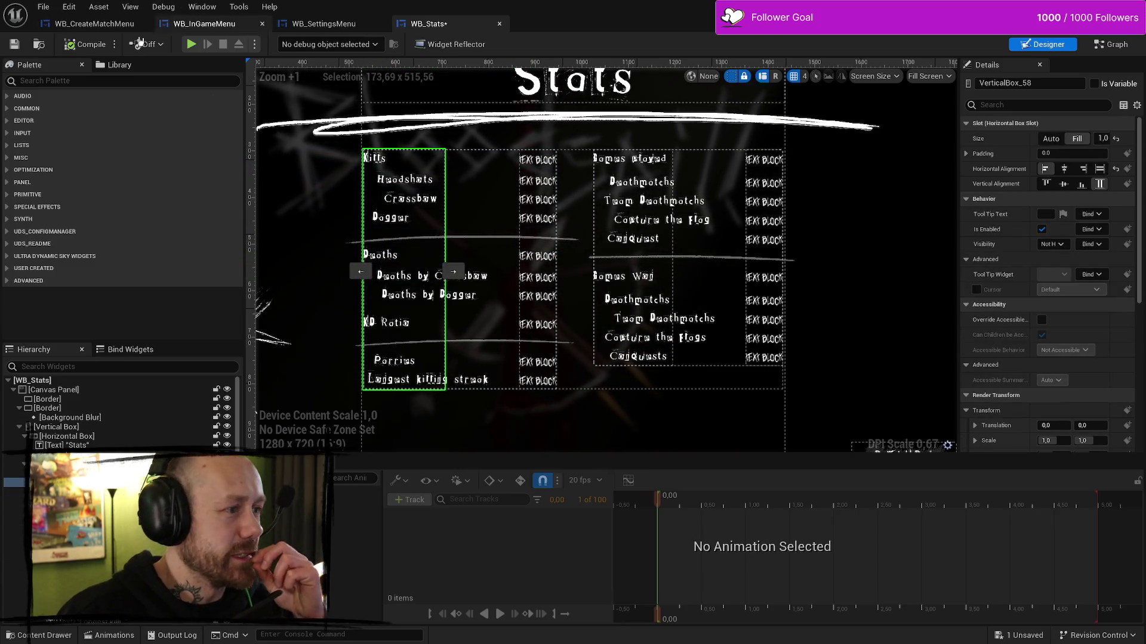
- Save the Stats widget, then delete the barbed-wire image beside the stats
click(14, 45)
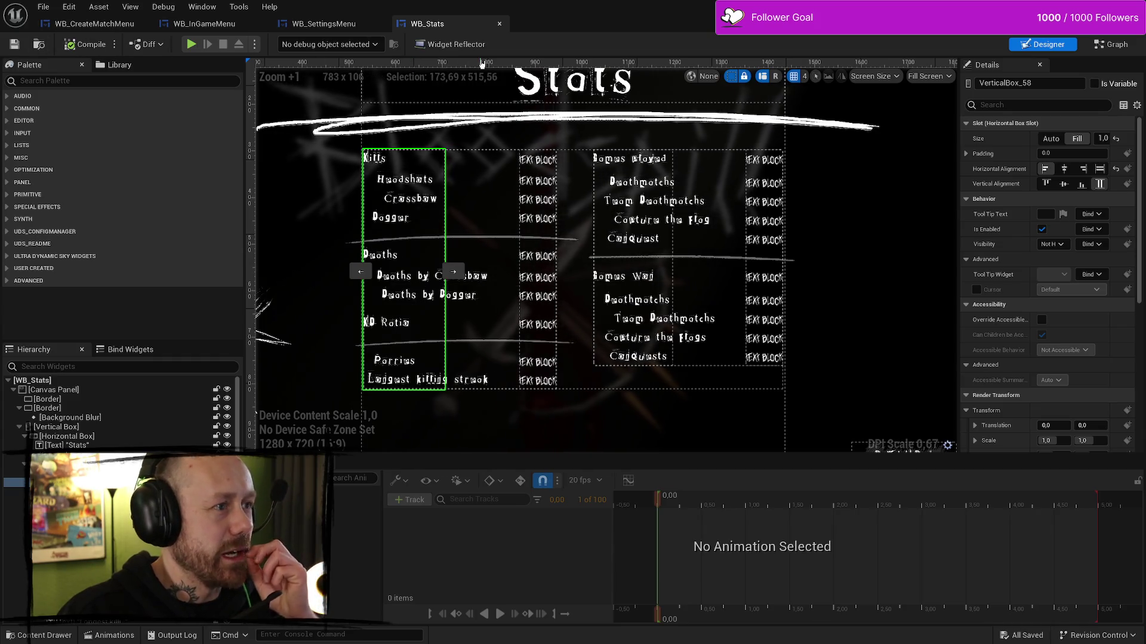
scroll(418, 220, down, 4)
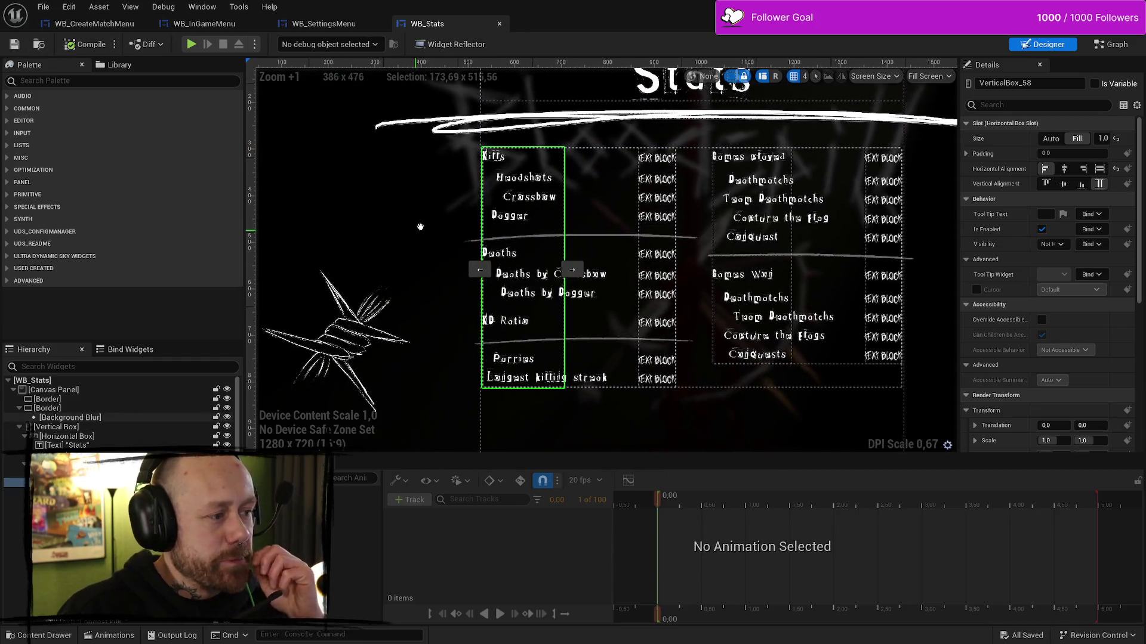
scroll(400, 213, down, 1)
scroll(466, 257, up, 2)
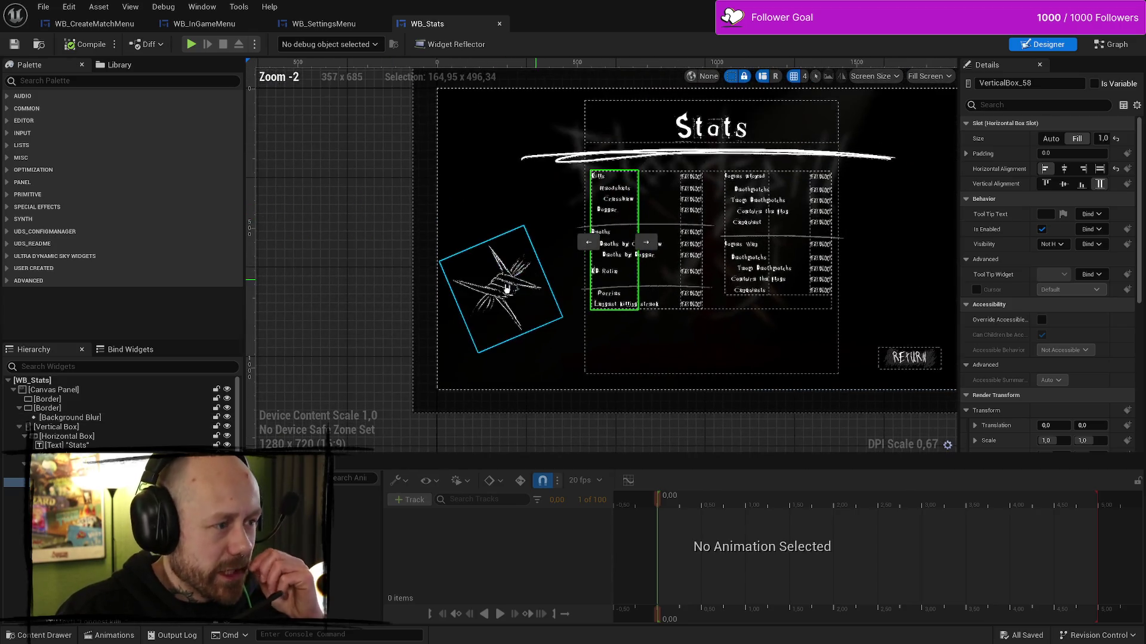
click(522, 285)
key(Delete)
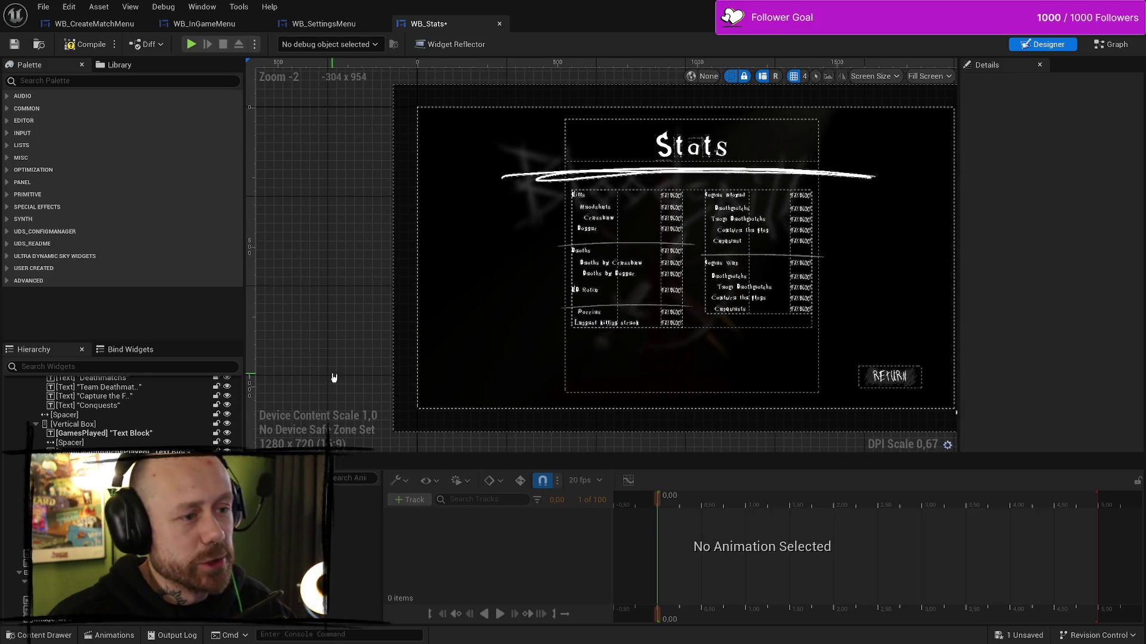
- Open the Content Drawer showing folders such as Chat, Compass, Enums and GameMode
key(ctrl+space)
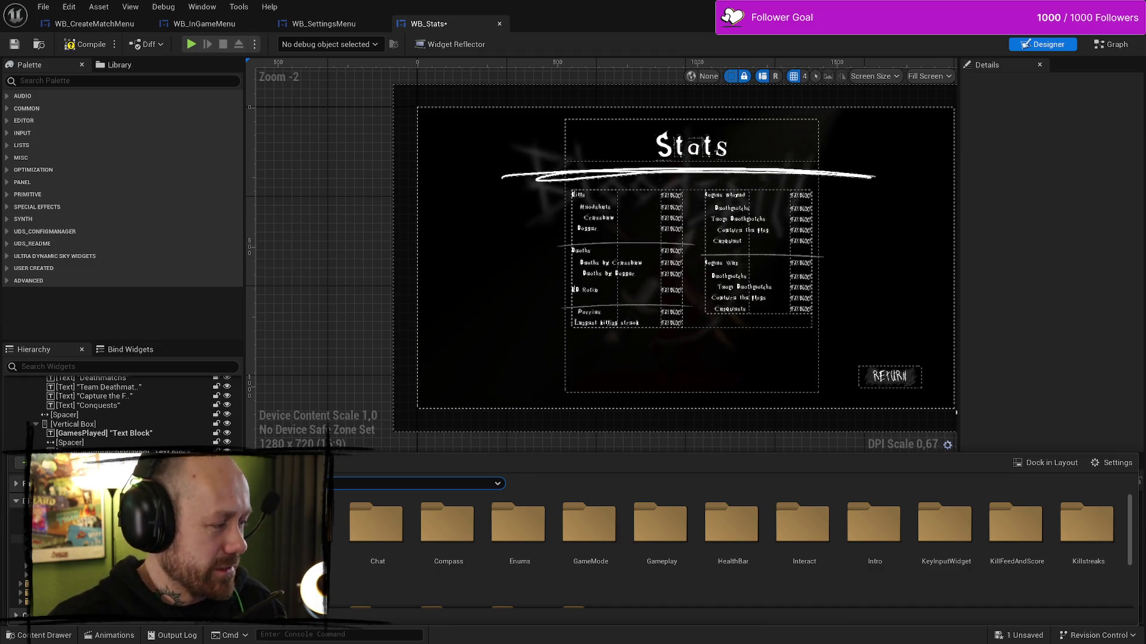
scroll(734, 549, down, 1)
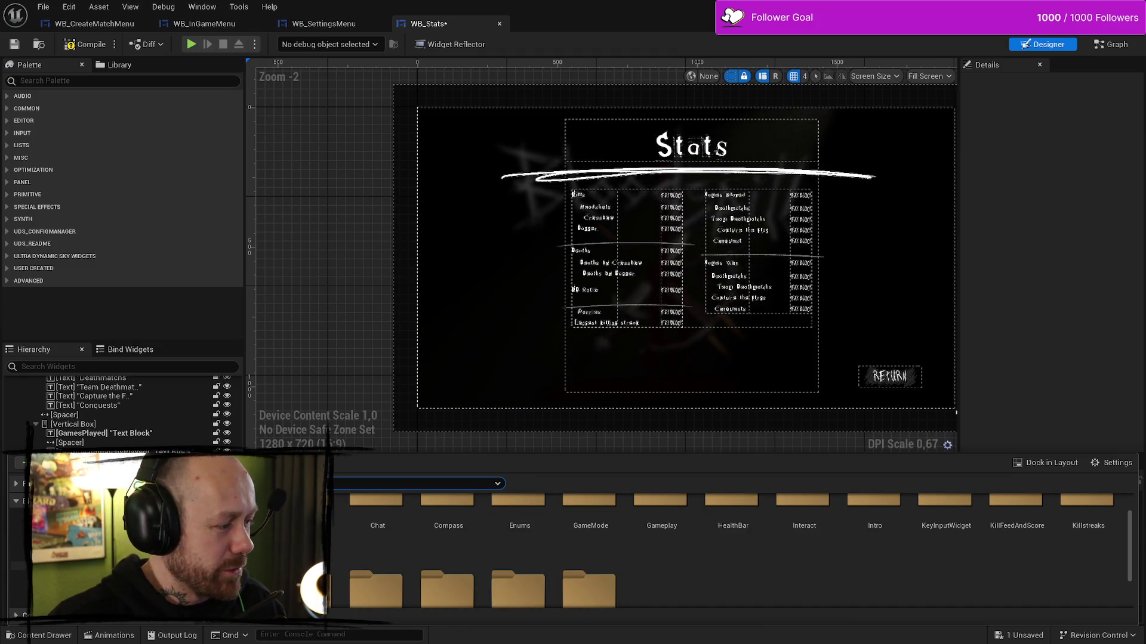
- Enlarge the Content Drawer and browse Buttons, MyStuff and KnifeAnimations back up to FPS
click(18, 548)
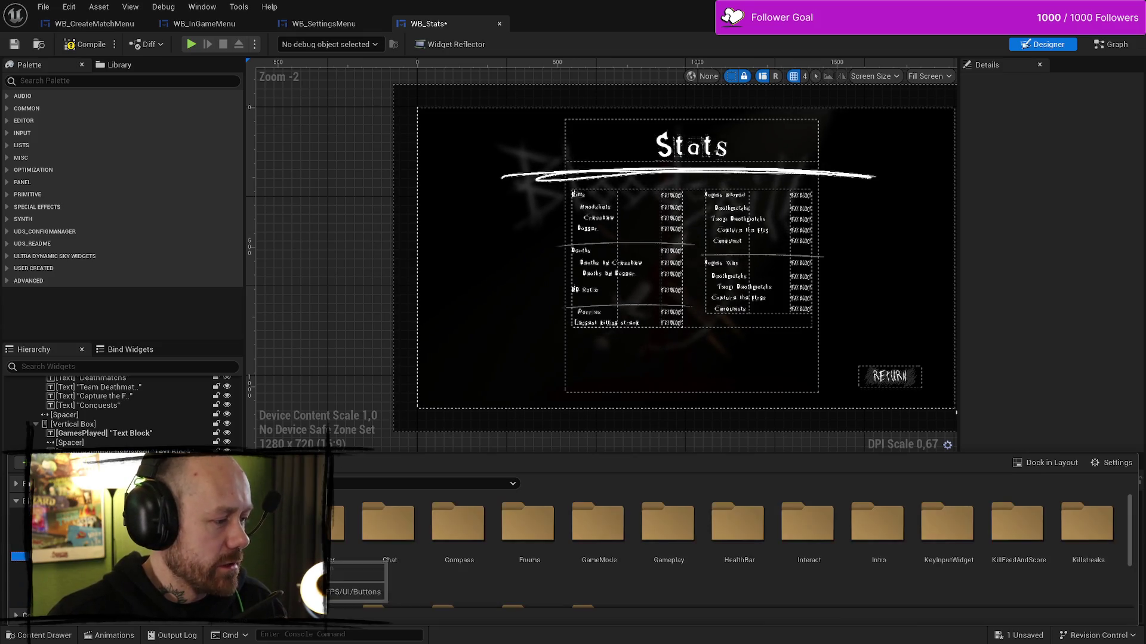
scroll(583, 543, down, 2)
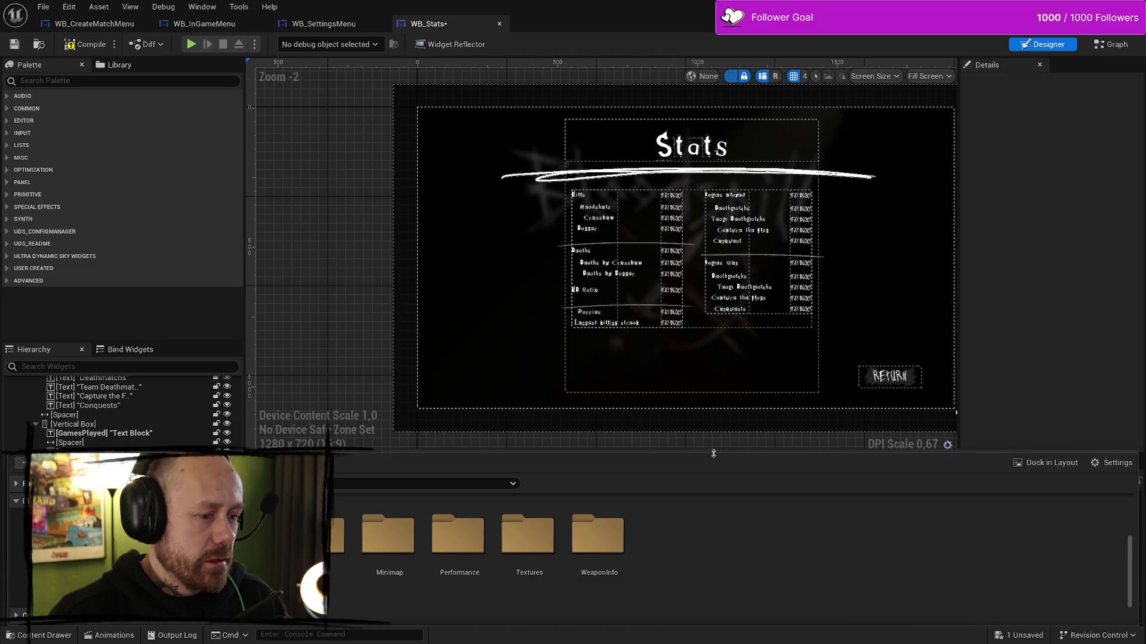
drag(683, 452, 684, 415)
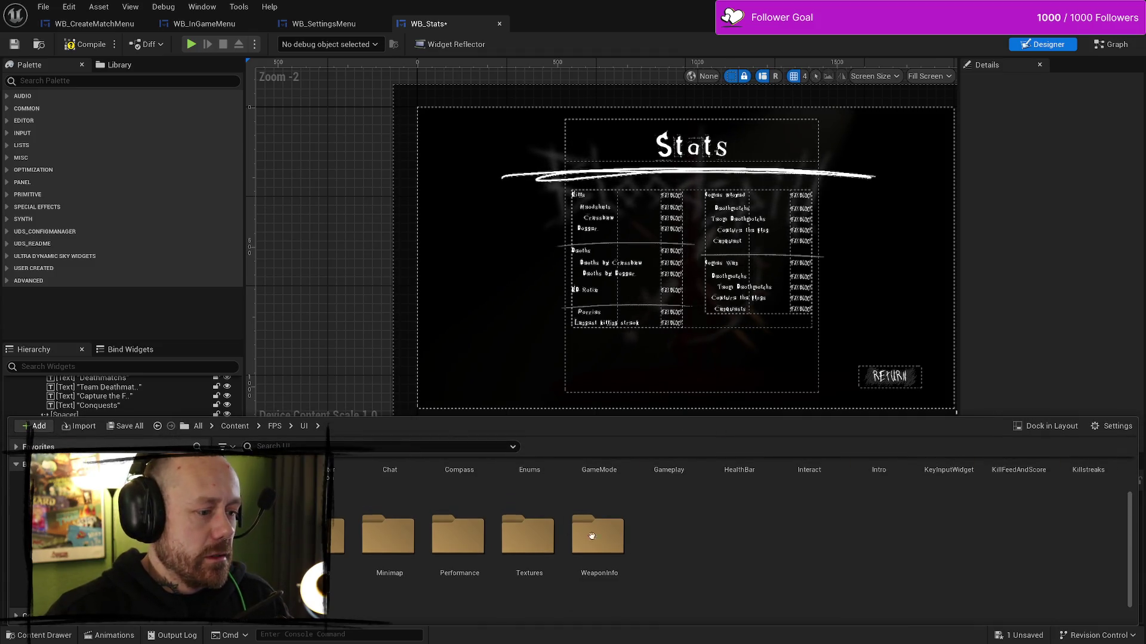
scroll(599, 537, up, 2)
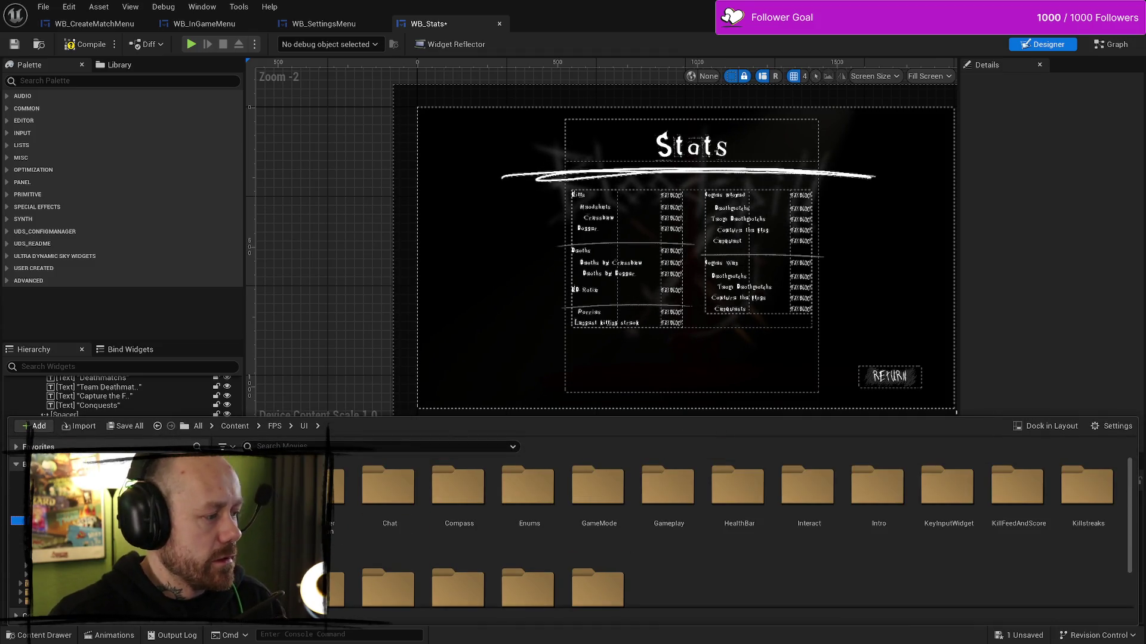
click(18, 529)
click(18, 512)
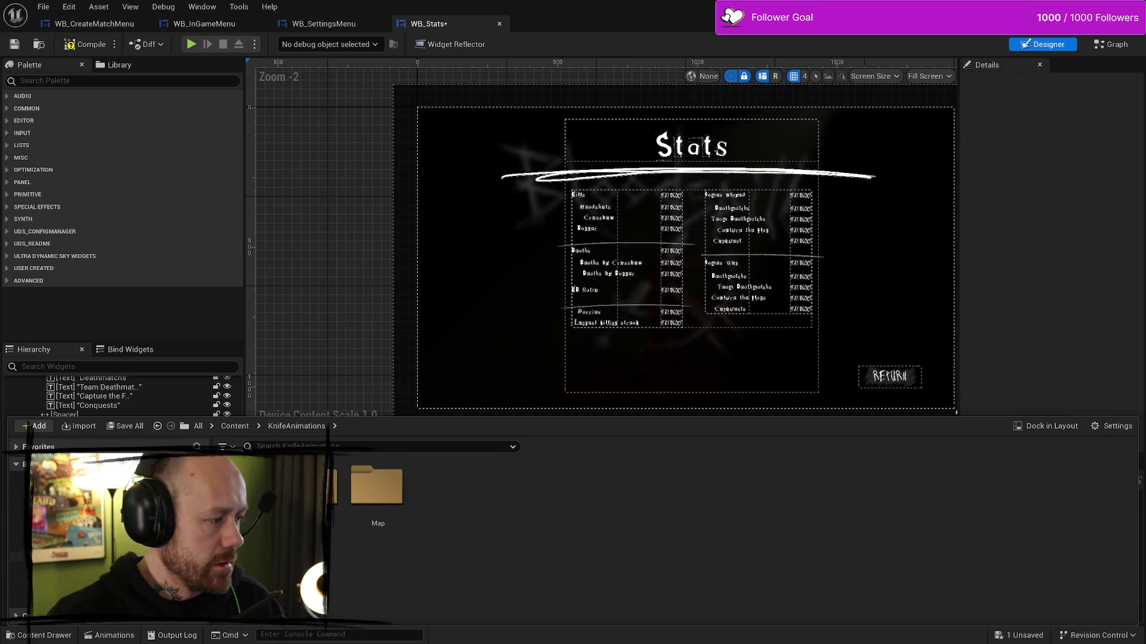
click(18, 514)
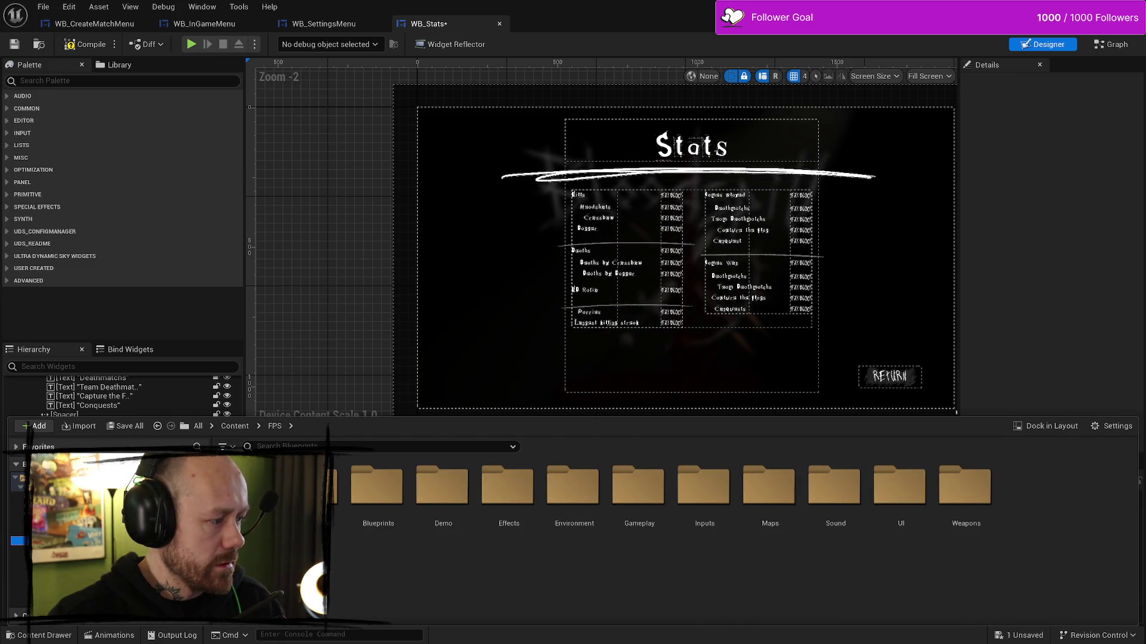
- Open FPS › Blueprints › Weapons, then move on to the UI › WeaponInfo folder
double_click(378, 487)
scroll(596, 526, down, 2)
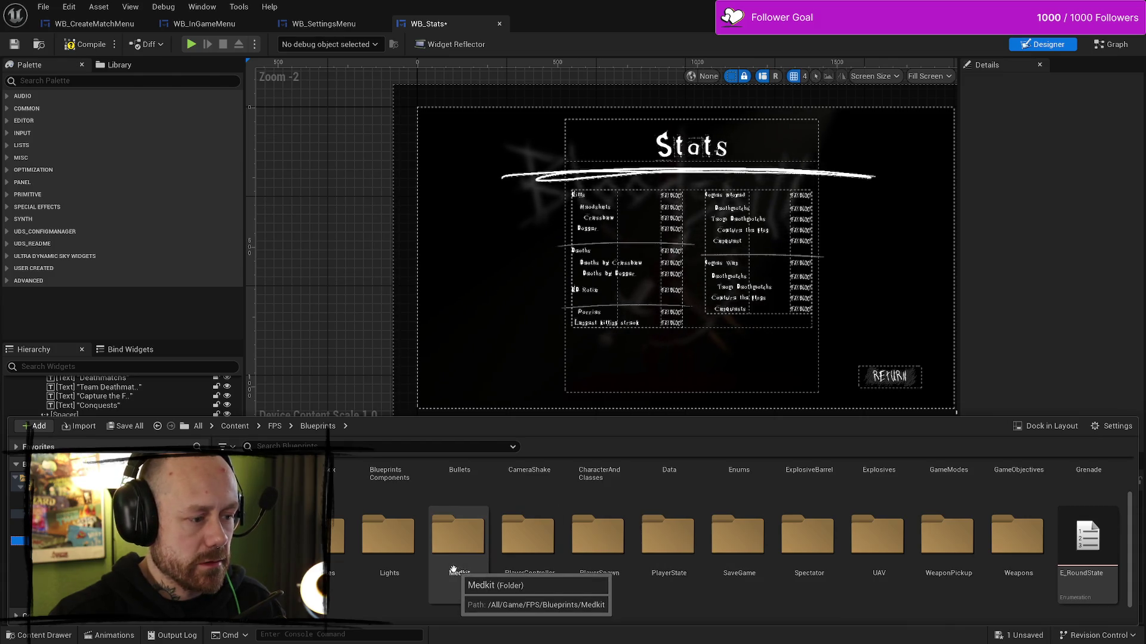
scroll(949, 555, up, 2)
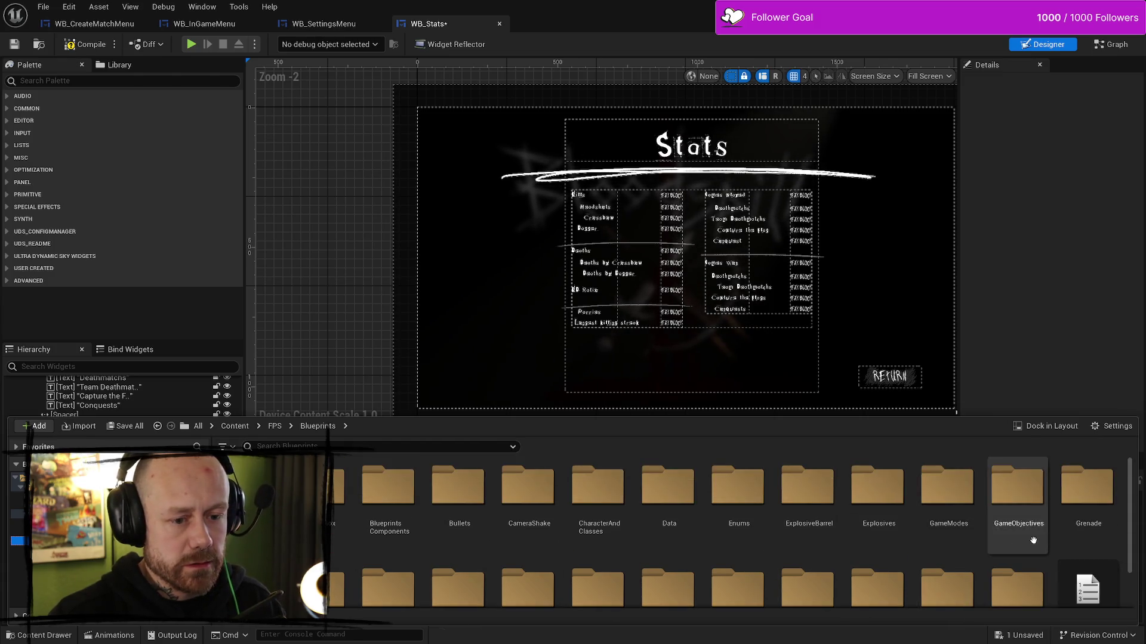
scroll(1033, 540, down, 2)
double_click(1021, 519)
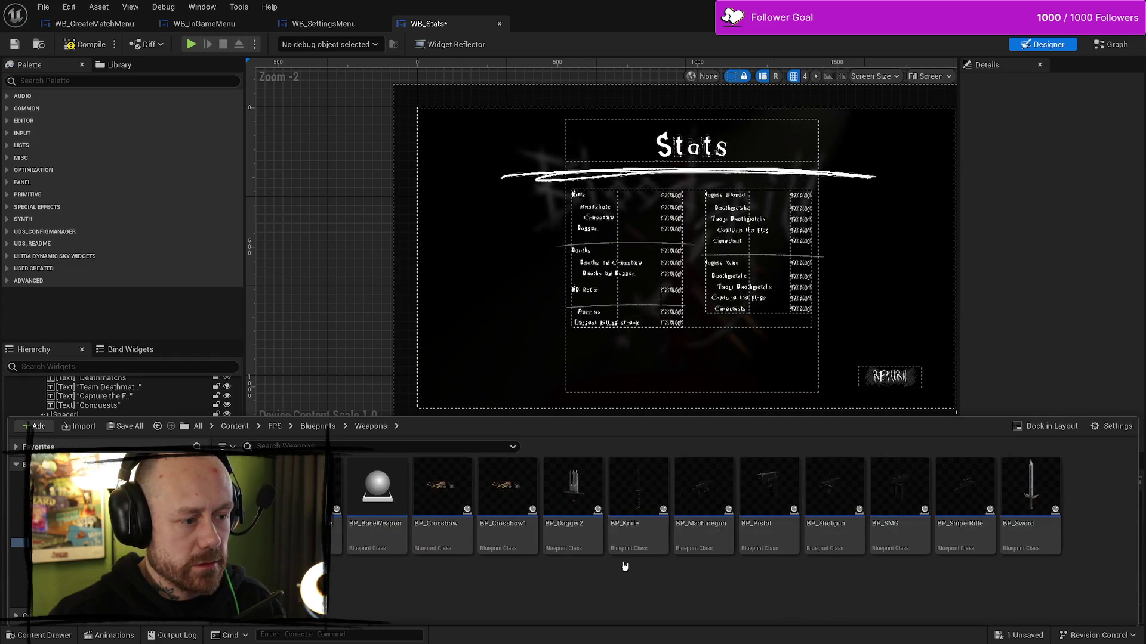
key(alt+Left)
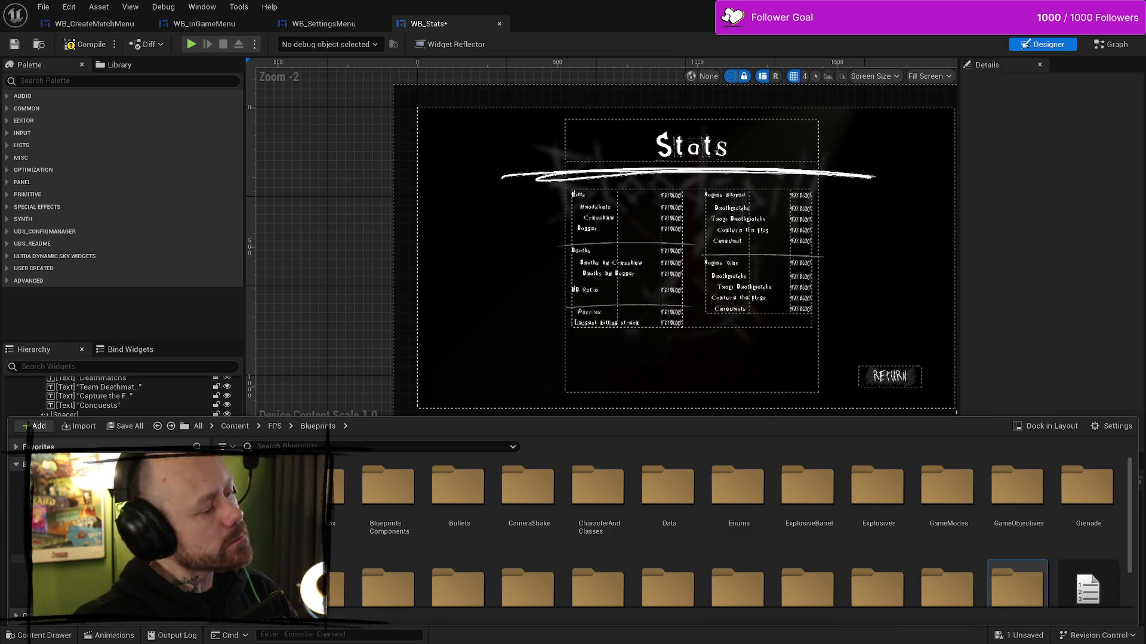
key(alt+Right)
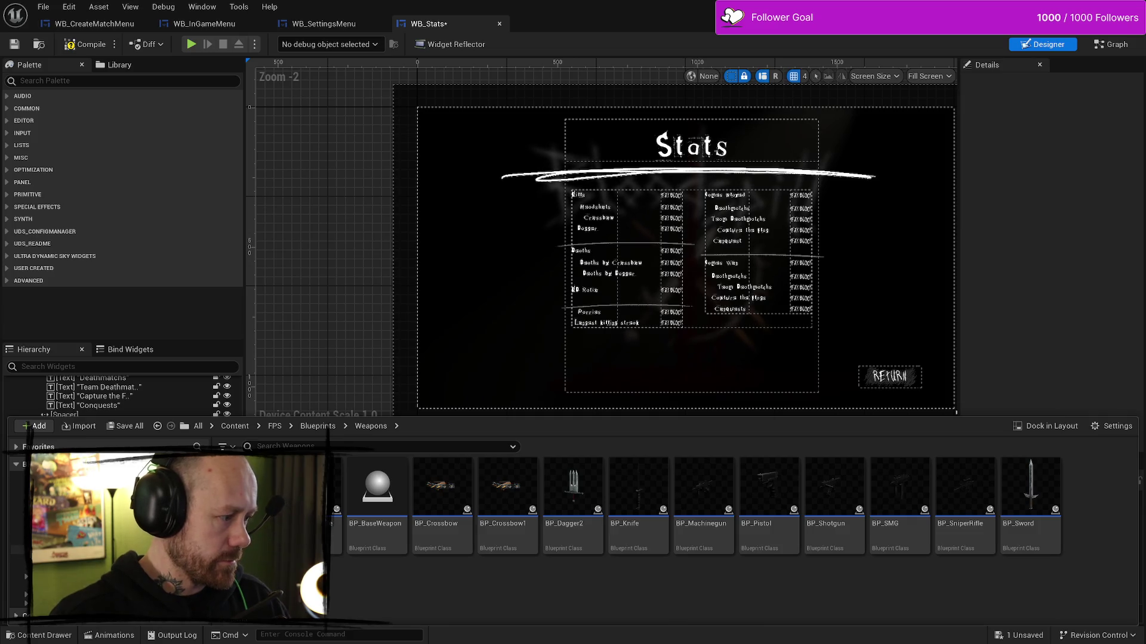
click(20, 559)
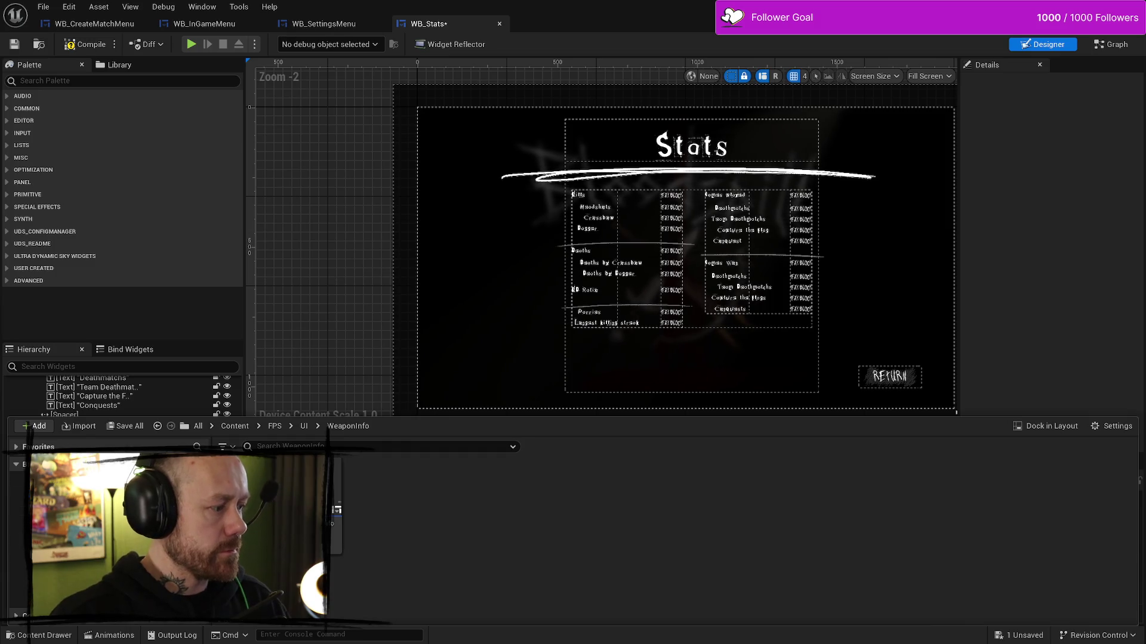
- Search FPS for 'dagger' and reveal DaggerAlpha in its Textures › WeaponIcons folder
click(18, 514)
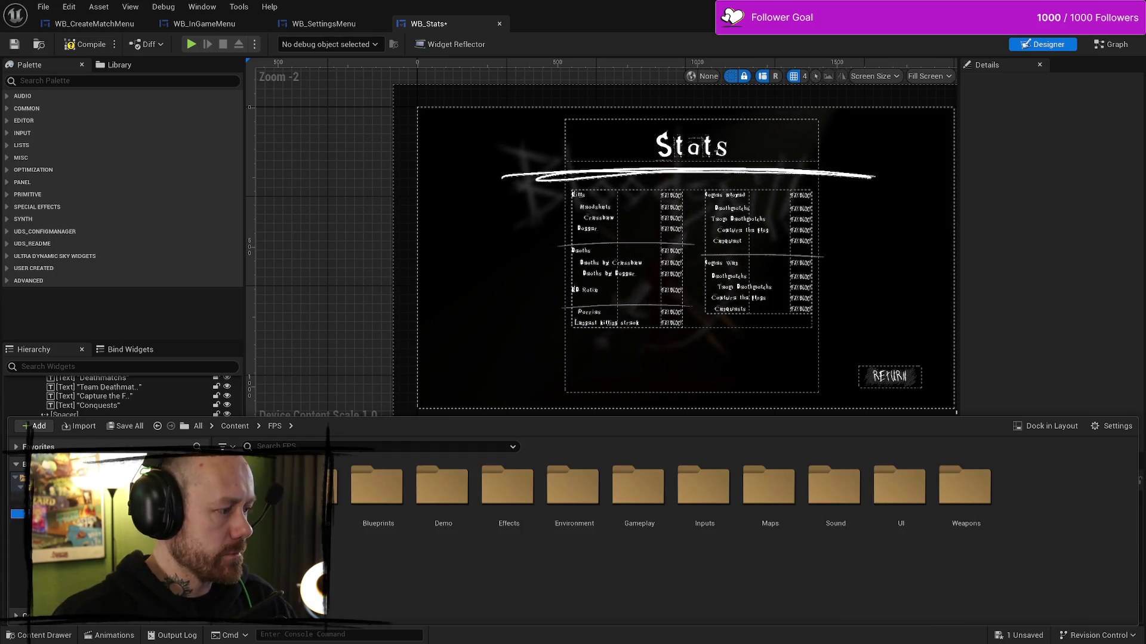
click(291, 447)
text(dagger)
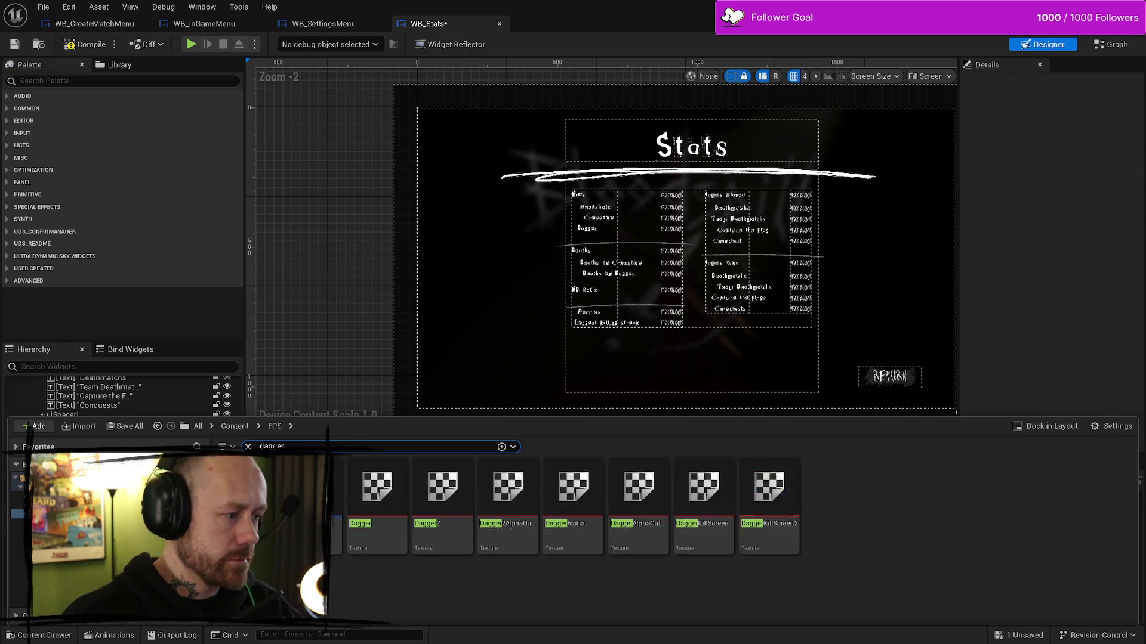
click(383, 491)
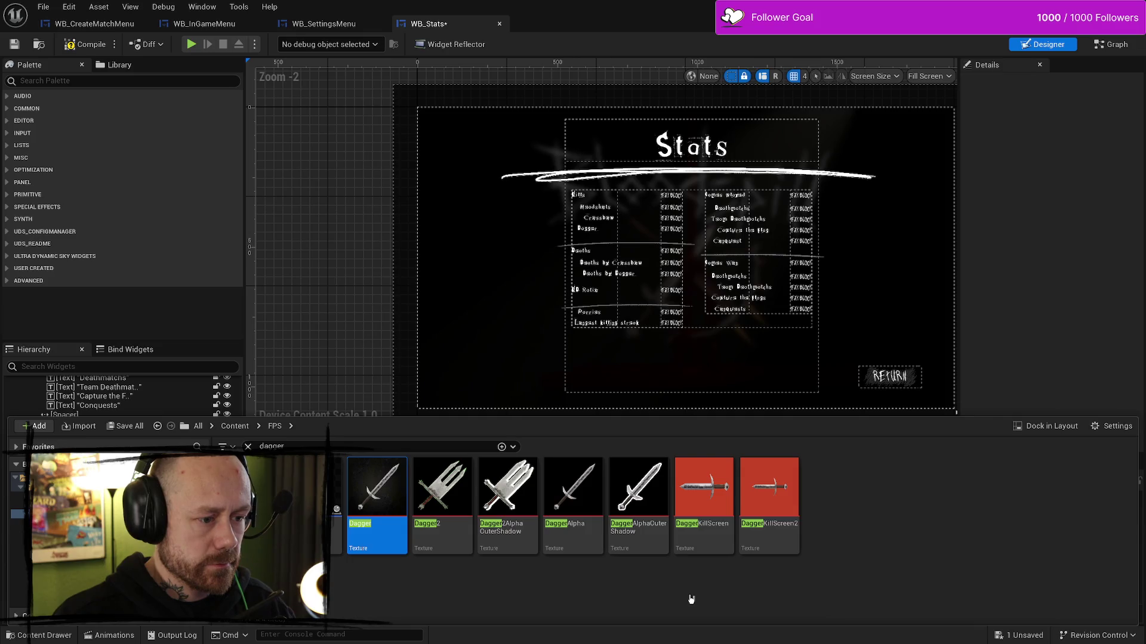
right_click(576, 492)
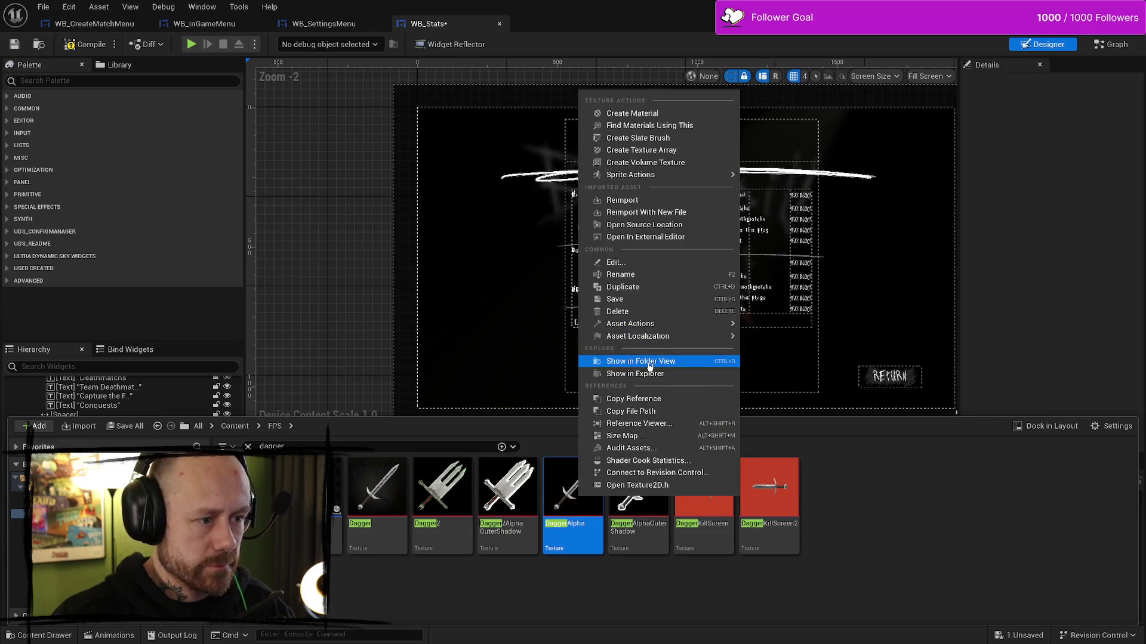
click(650, 363)
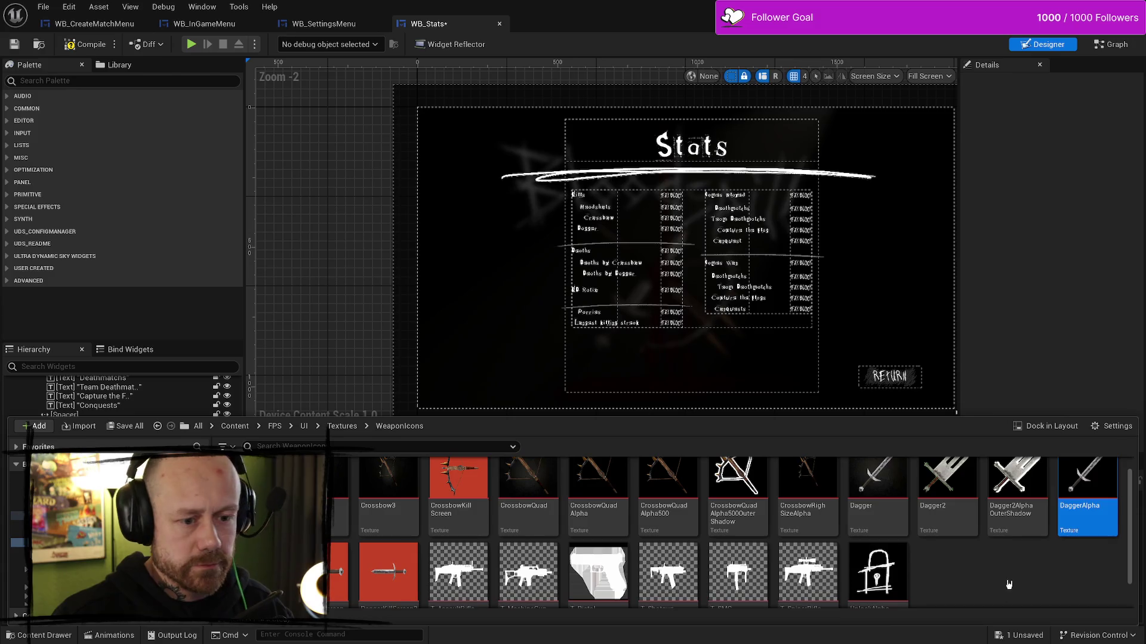
mouse_move(1086, 507)
mouse_down()
mouse_move(892, 310)
mouse_move(888, 275)
mouse_move(498, 308)
mouse_move(389, 226)
mouse_move(268, 288)
mouse_move(310, 282)
mouse_up()
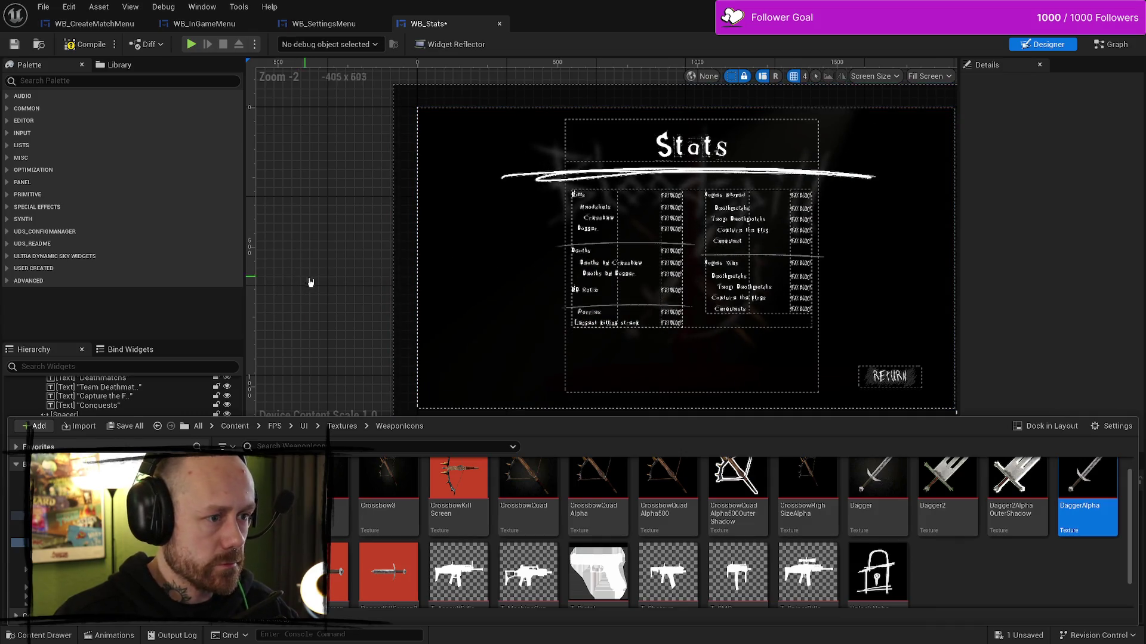
- Drop DaggerAlpha onto the Canvas Panel as Image_184 (100 x 30 at 0,0) and select it
scroll(310, 282, down, 4)
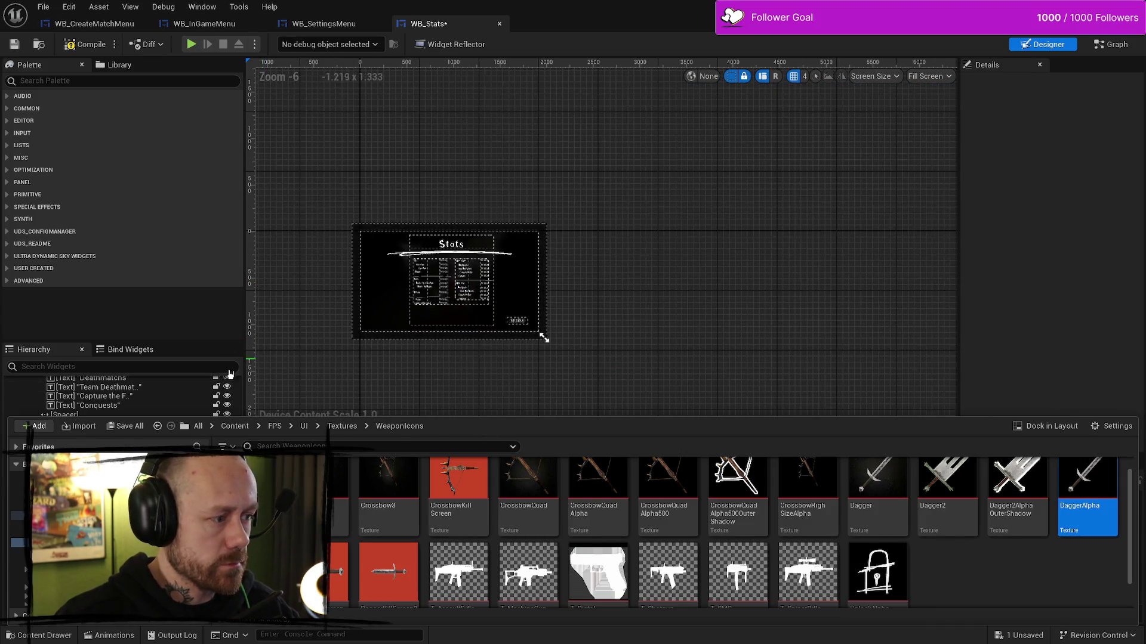
drag(476, 422, 475, 511)
scroll(144, 418, down, 3)
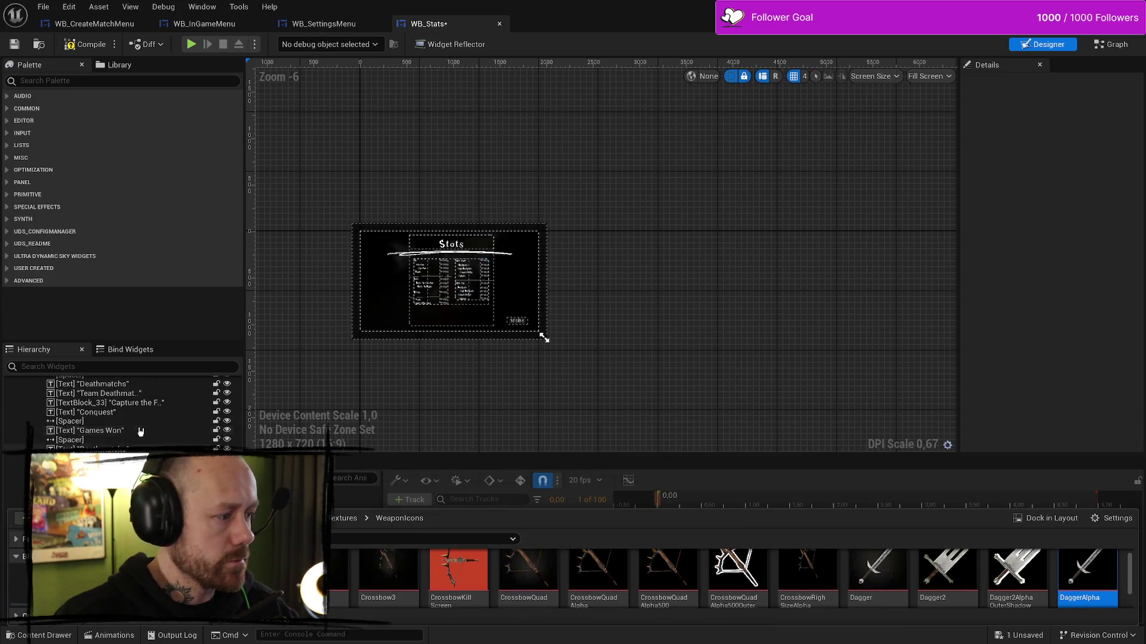
scroll(144, 428, up, 3)
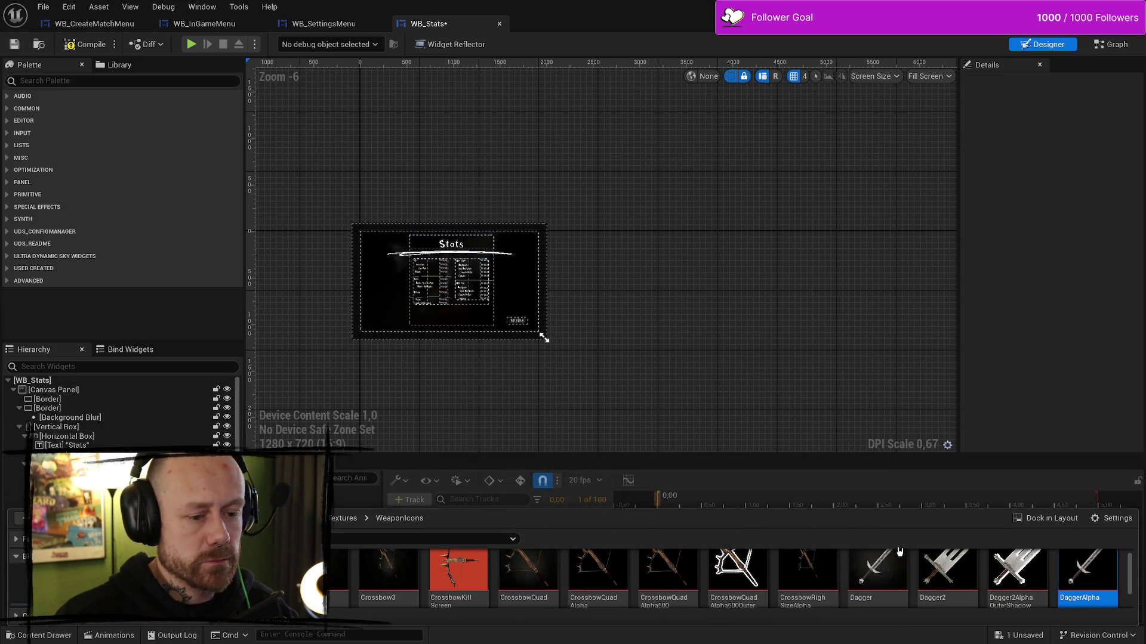
drag(1108, 596, 112, 397)
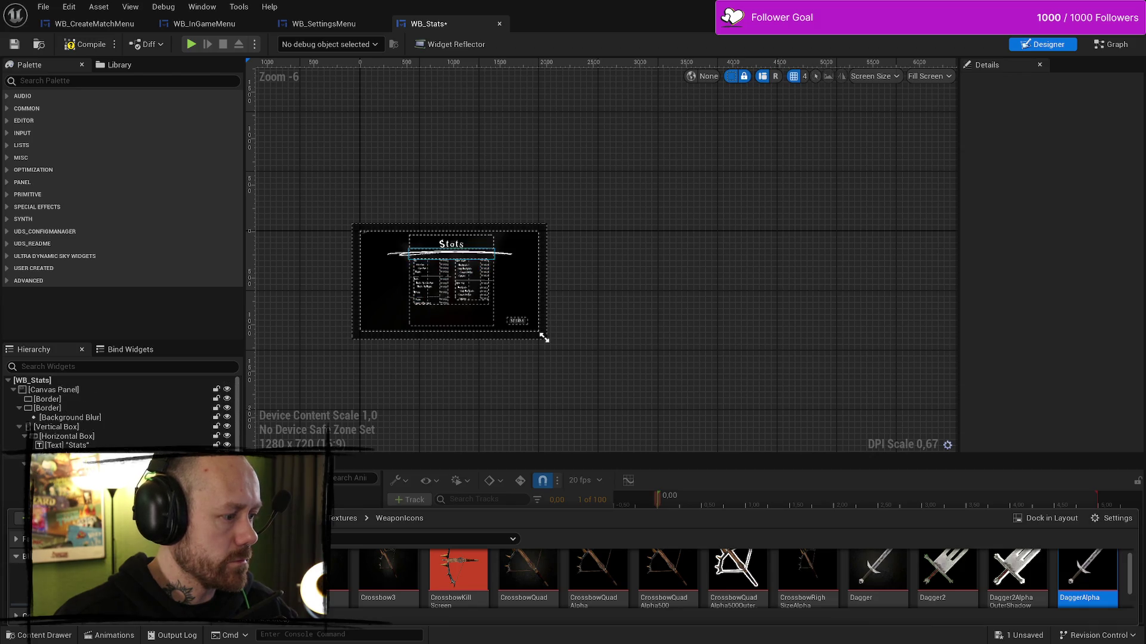
mouse_move(1085, 570)
mouse_down()
mouse_move(59, 412)
mouse_move(53, 395)
mouse_move(69, 399)
mouse_up()
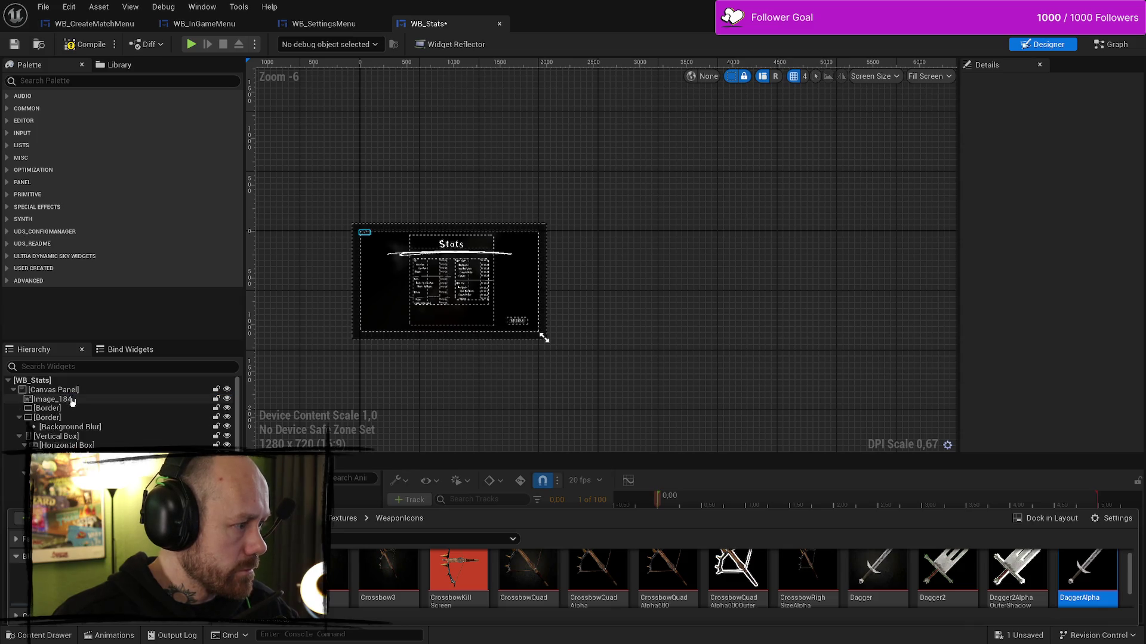
click(72, 401)
scroll(324, 233, up, 10)
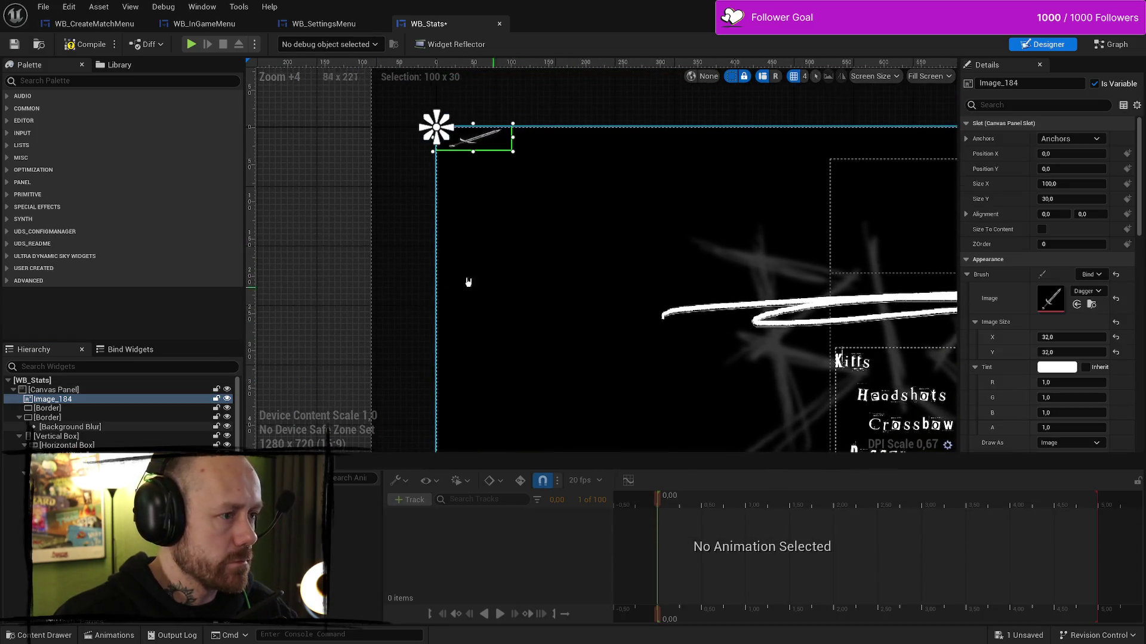
scroll(119, 412, down, 5)
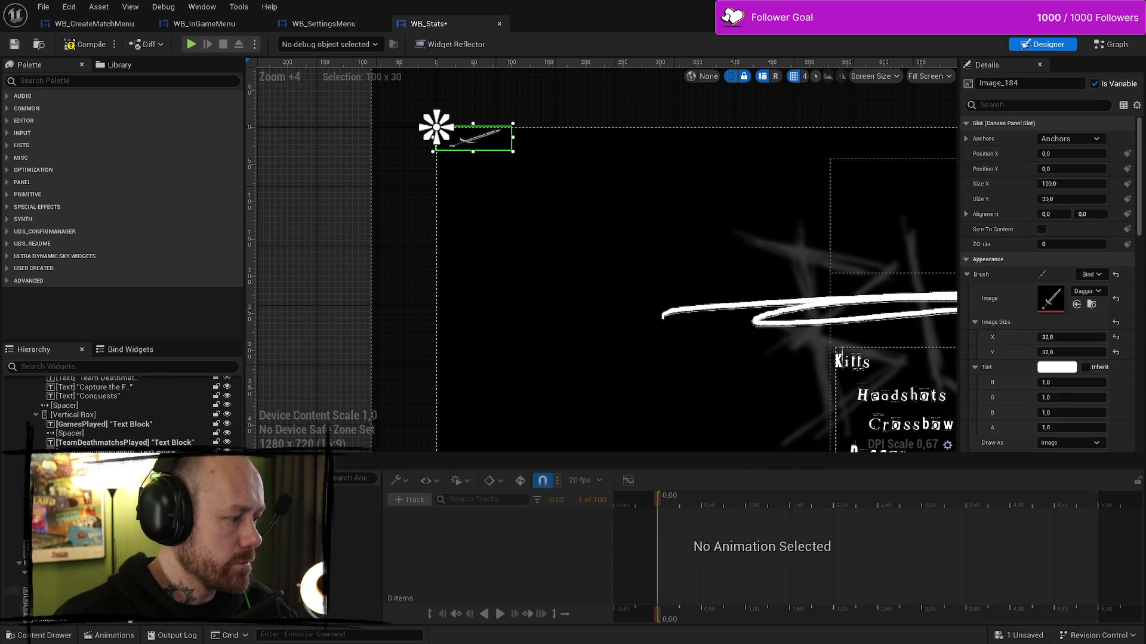
scroll(120, 411, up, 5)
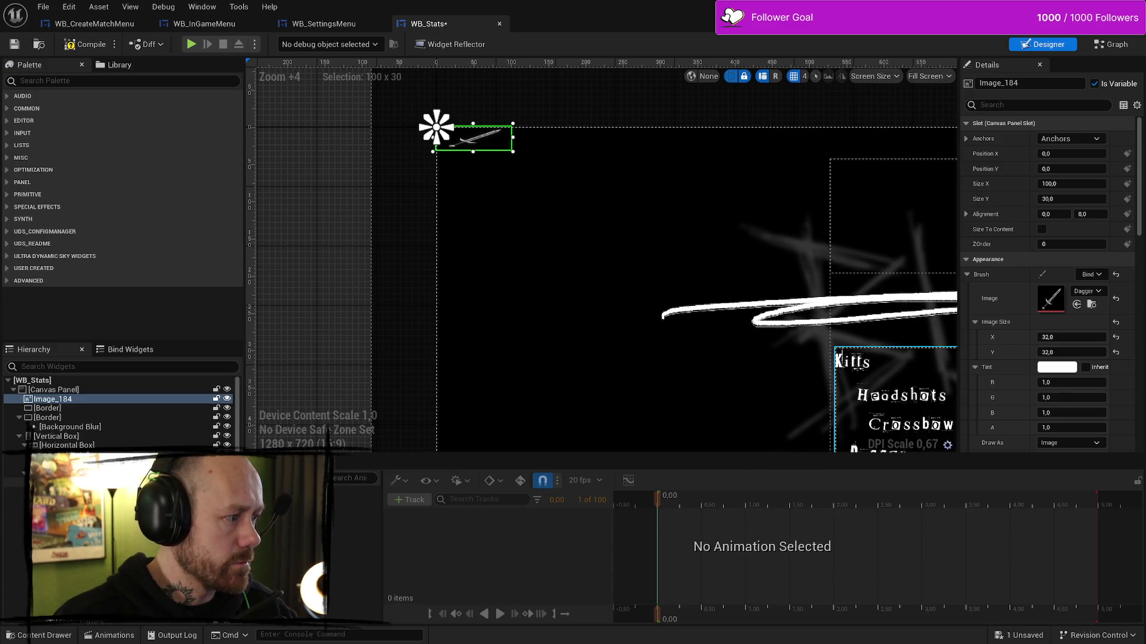
- Undo the first dagger image and re-add DaggerAlpha to the Canvas Panel from the Content Drawer
key(ctrl+z)
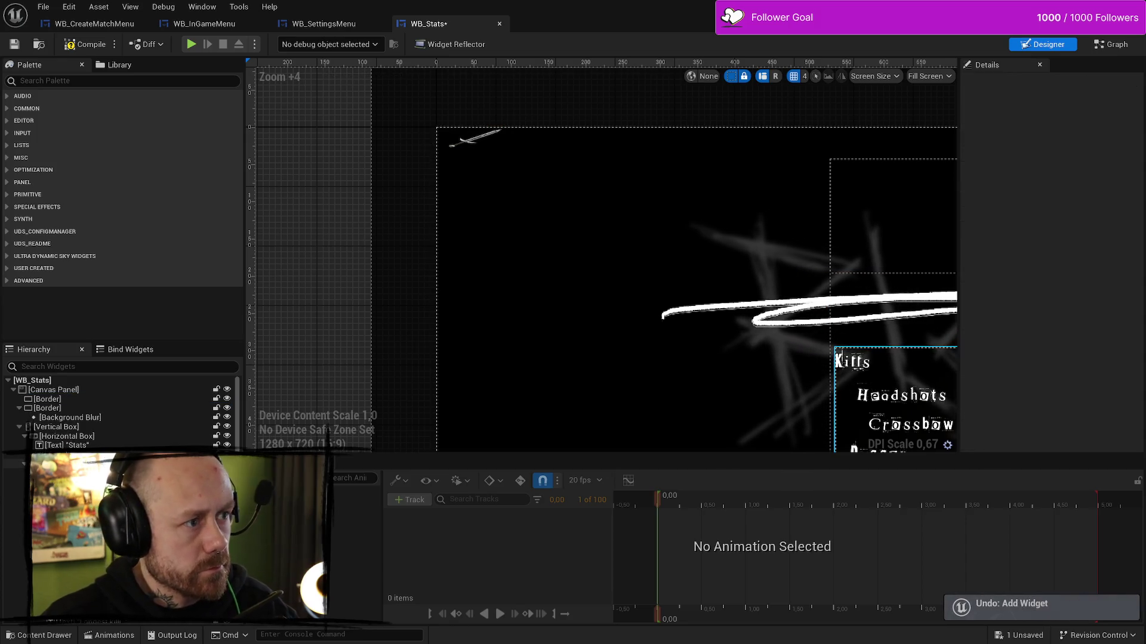
scroll(119, 411, down, 5)
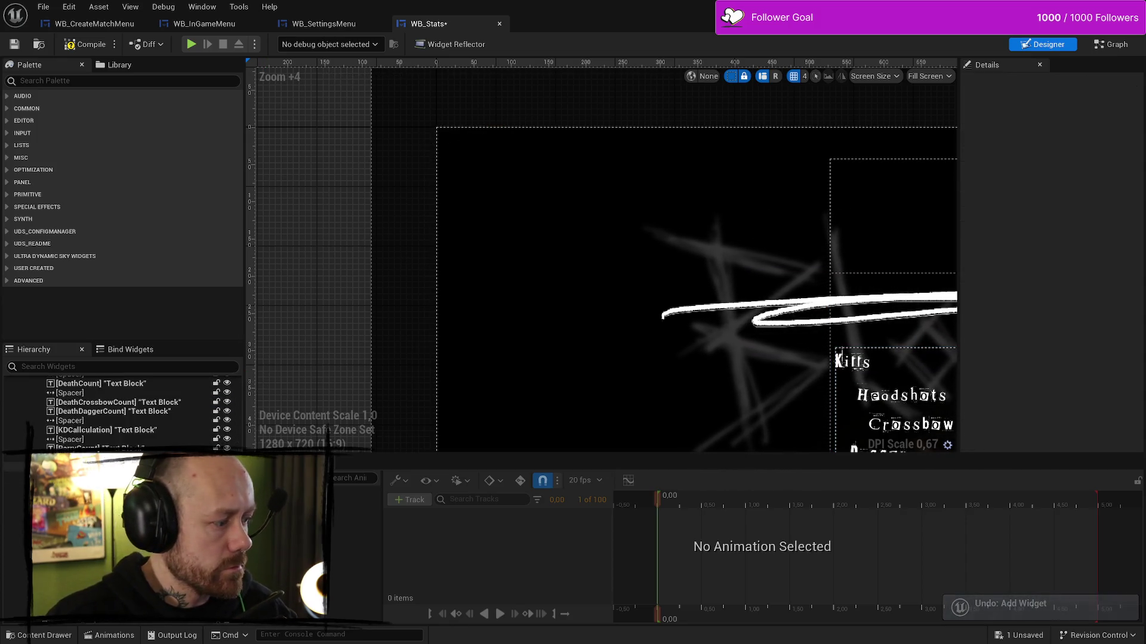
click(746, 412)
scroll(694, 352, down, 7)
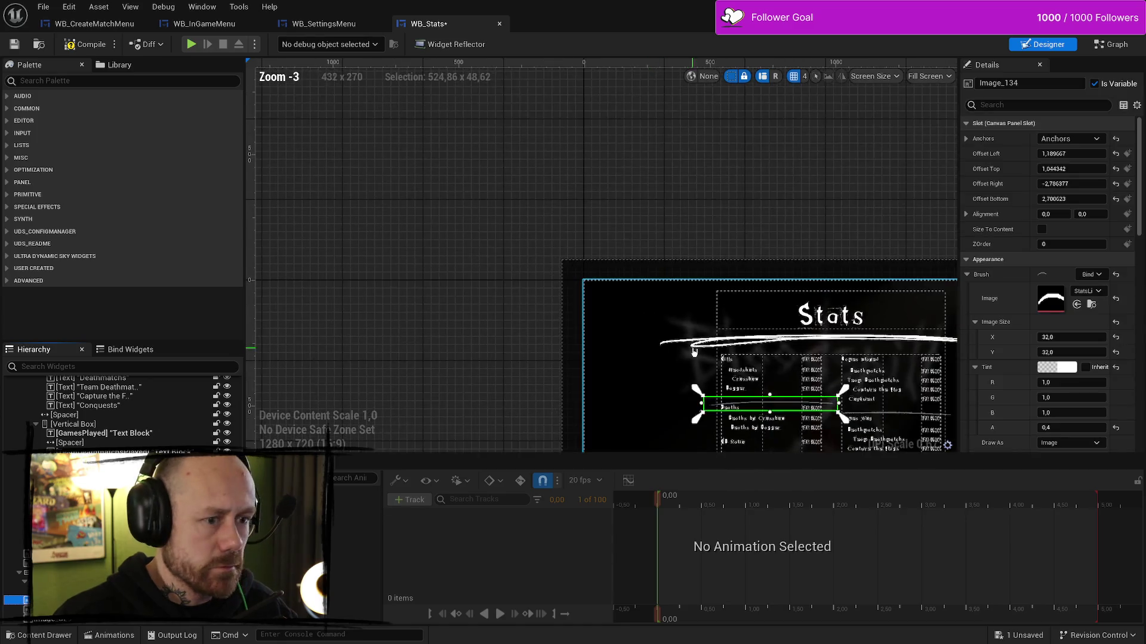
scroll(694, 352, down, 4)
scroll(770, 446, up, 4)
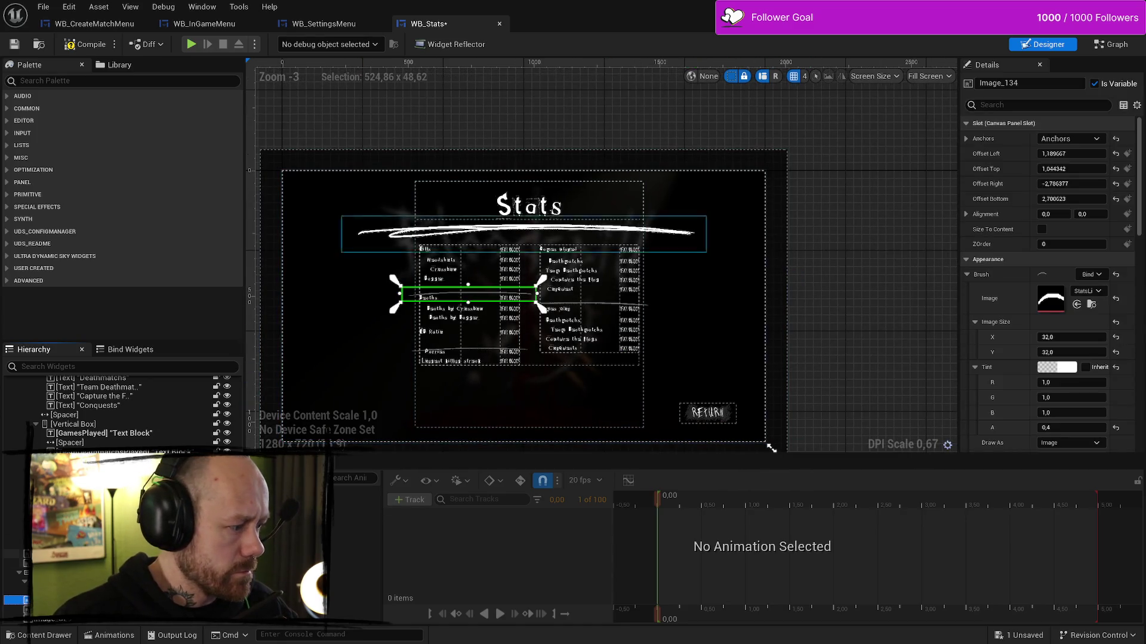
key(ctrl+space)
mouse_move(1102, 582)
mouse_down()
mouse_move(106, 444)
mouse_move(78, 385)
mouse_move(89, 386)
mouse_move(75, 382)
mouse_move(86, 389)
mouse_up()
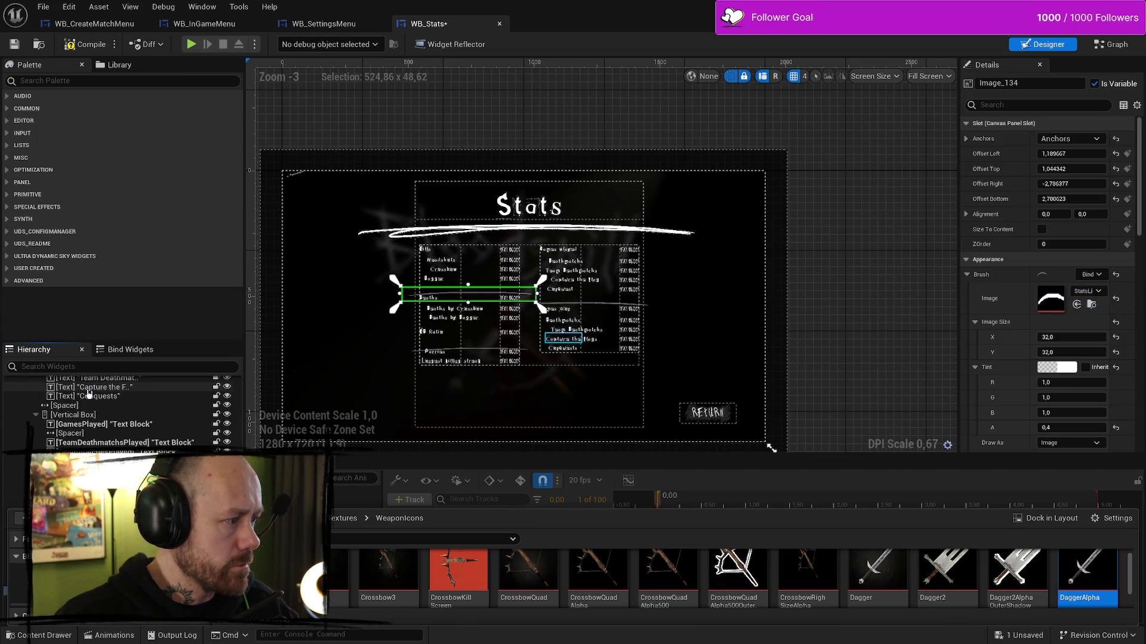
scroll(301, 176, up, 7)
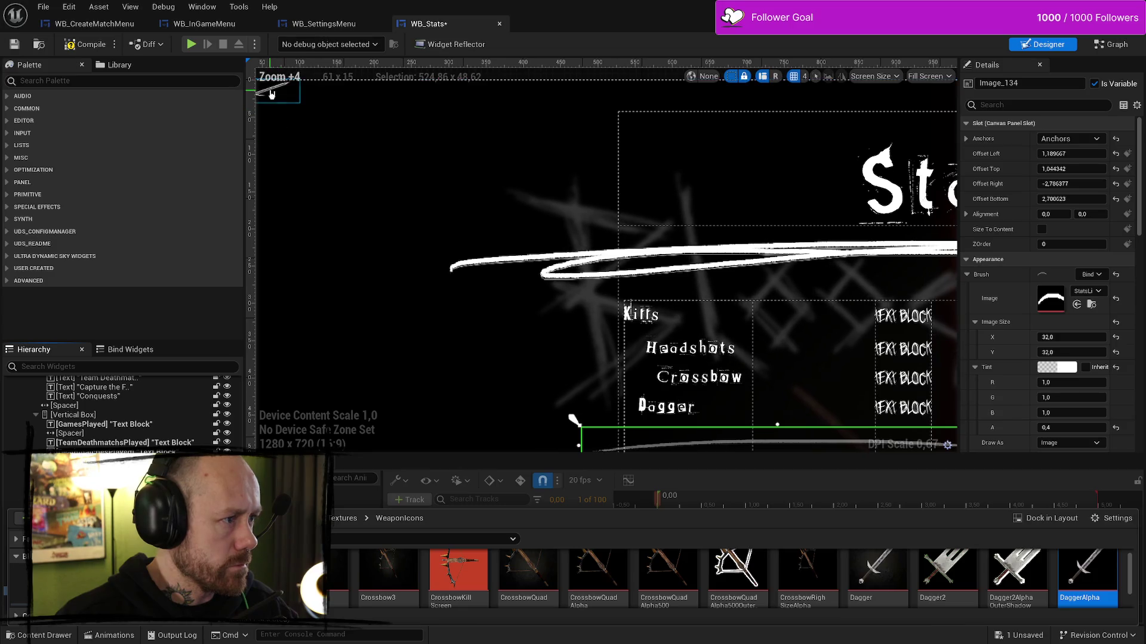
scroll(522, 210, down, 1)
scroll(507, 259, up, 6)
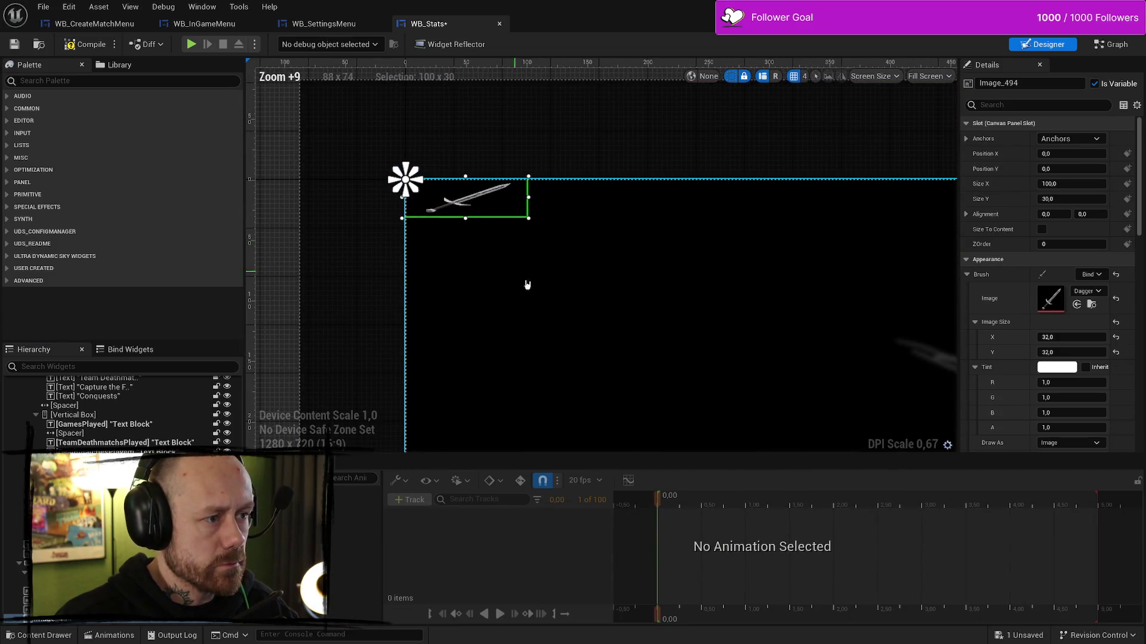
key(ctrl+space)
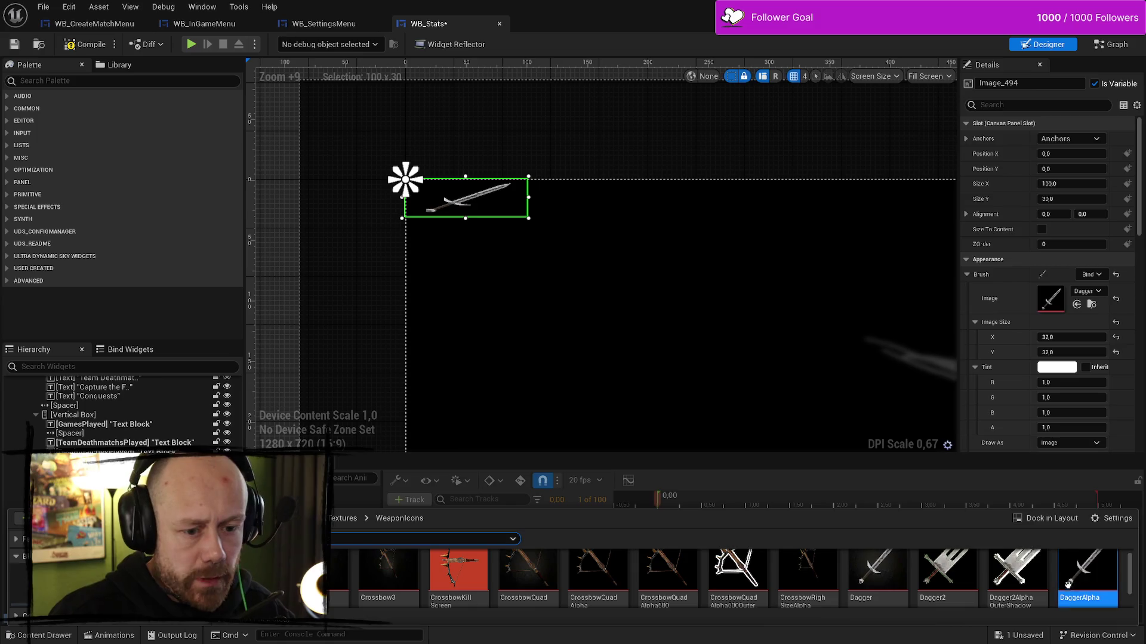
right_click(1090, 580)
click(1050, 478)
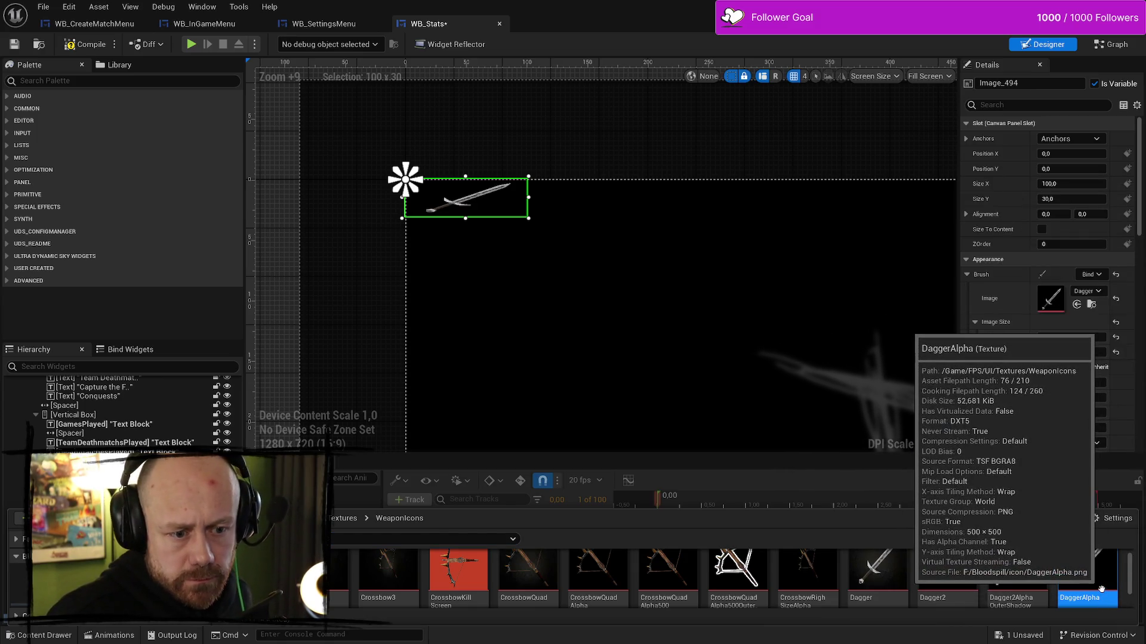
- Set the dagger image's Size X and Size Y to 500
click(1068, 184)
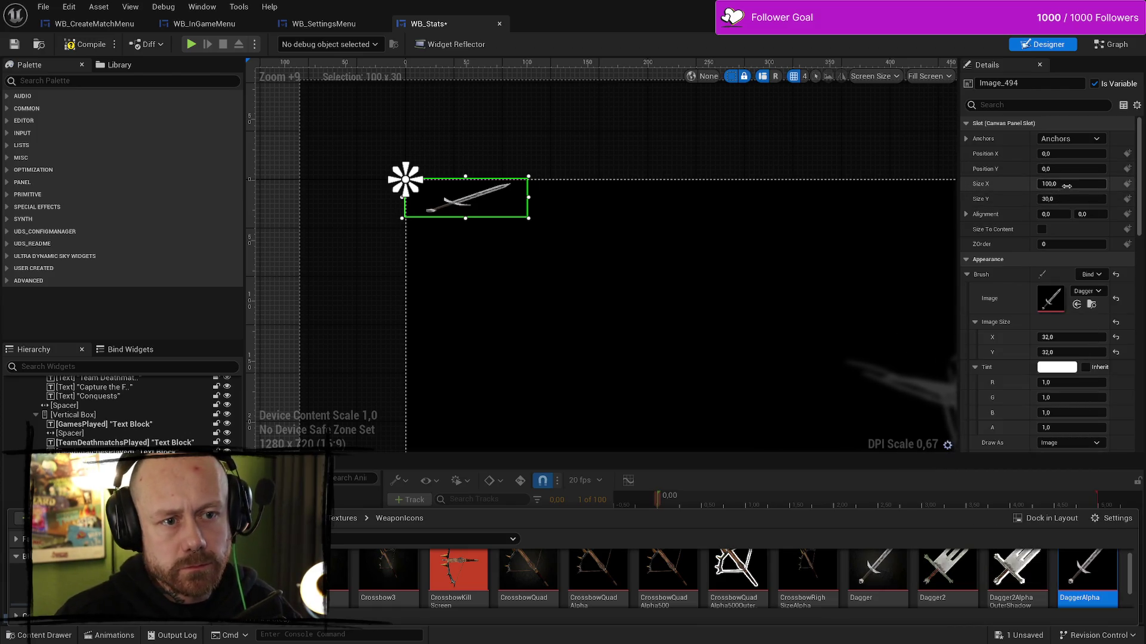
text(500)
key(Tab)
text(5)
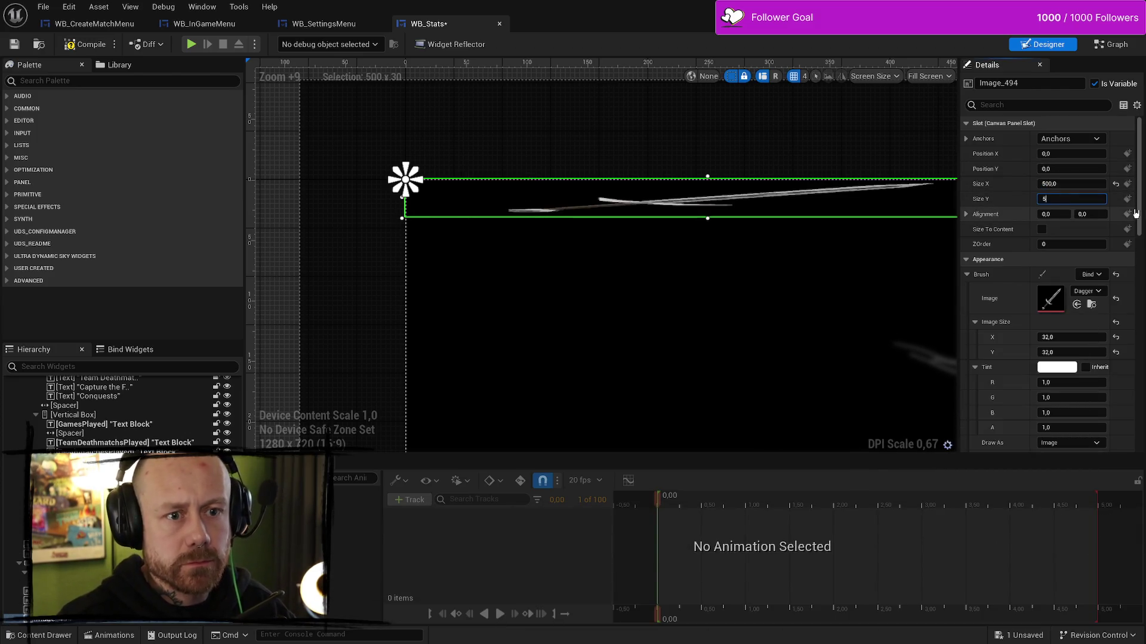
key(Return)
scroll(536, 194, down, 12)
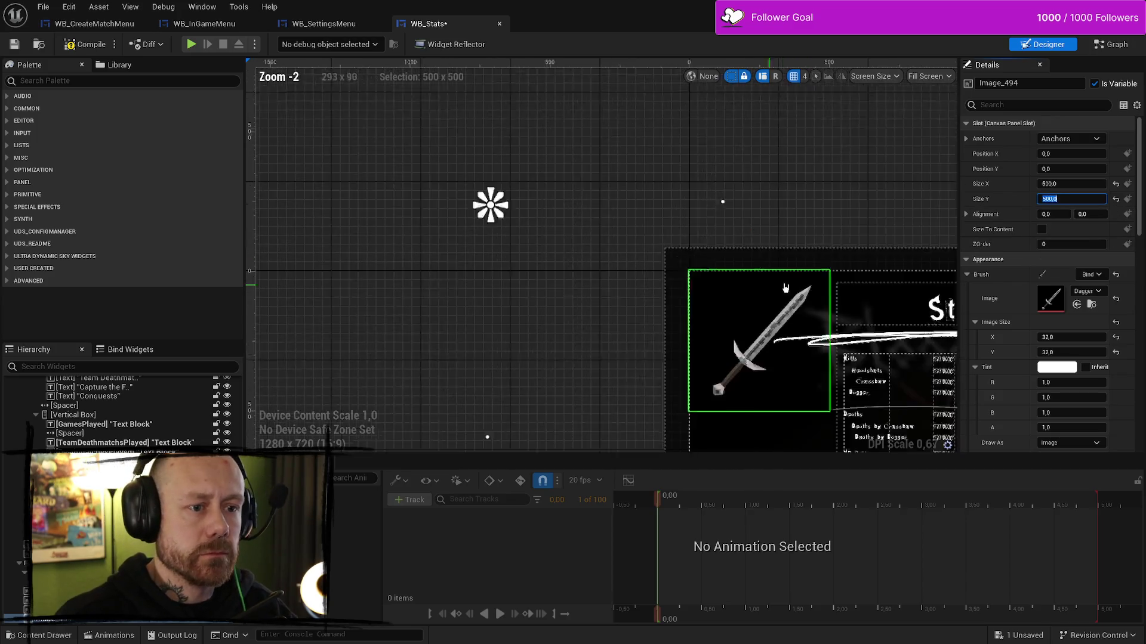
- Resize the dagger image to 300 x 300
mouse_move(535, 194)
mouse_down()
mouse_move(443, 246)
mouse_move(495, 262)
mouse_move(846, 269)
mouse_up()
scroll(846, 270, up, 6)
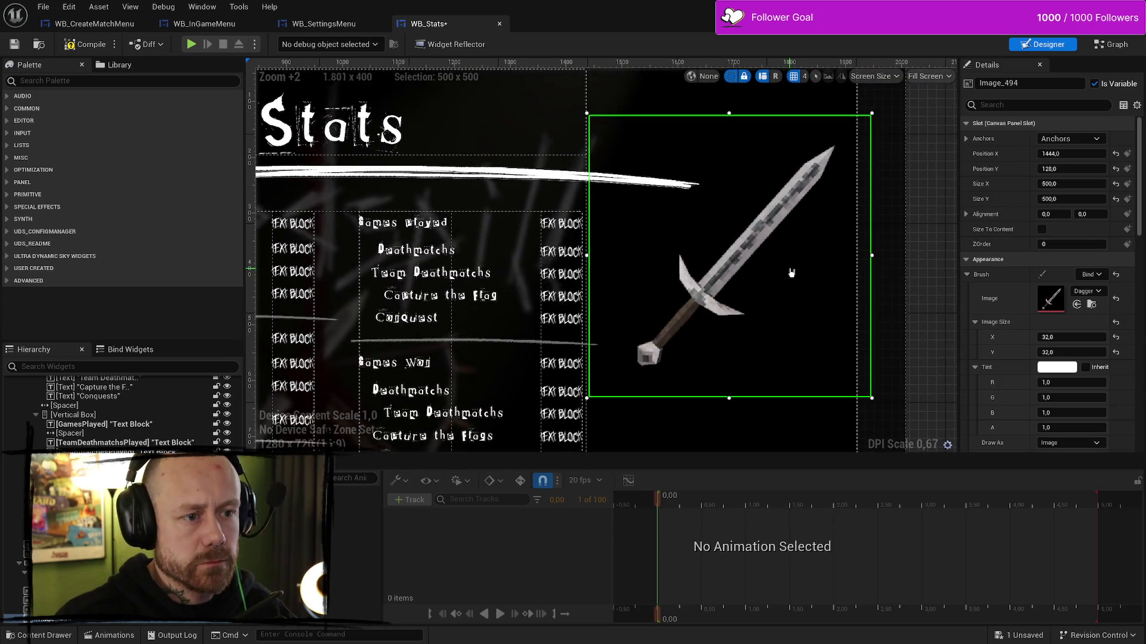
click(1086, 184)
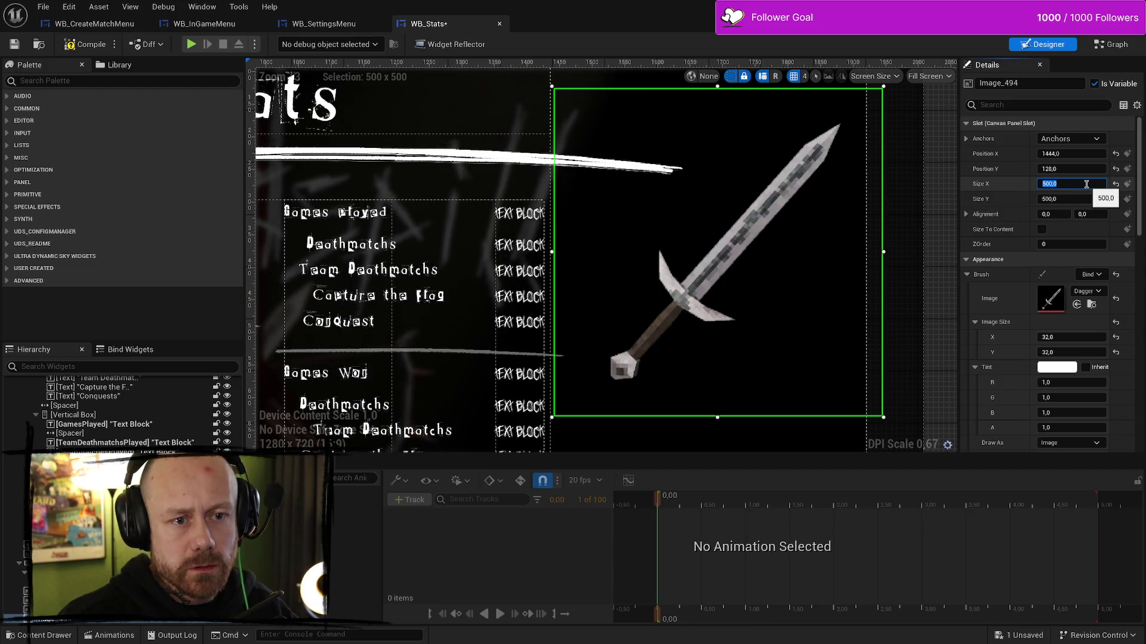
text(30)
key(Tab)
text(300)
key(Return)
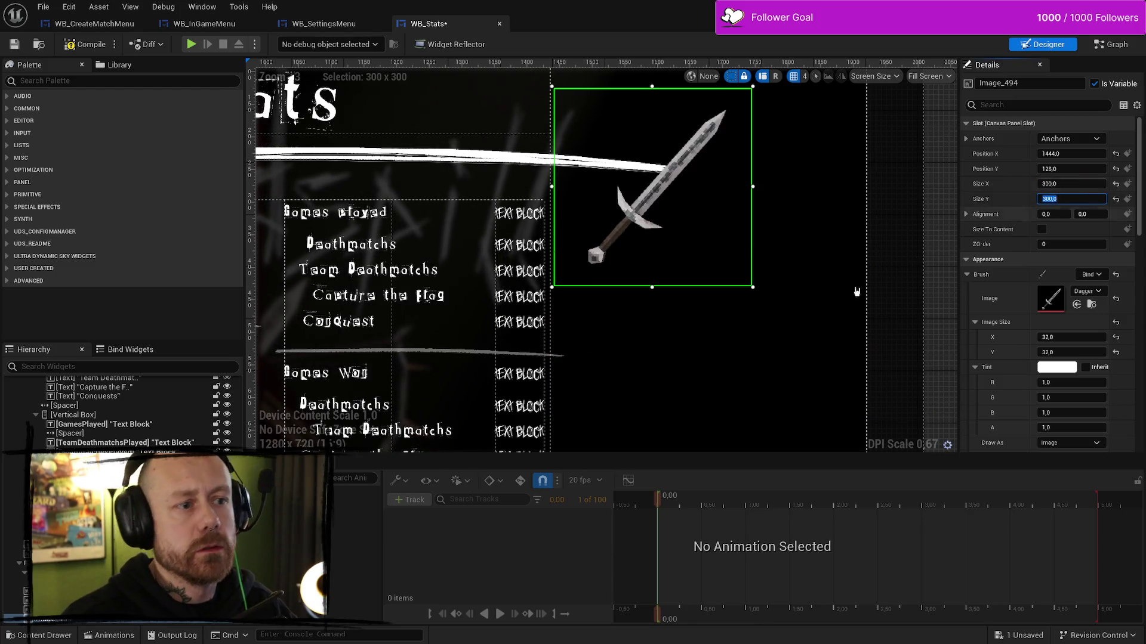
- Move the dagger beside the stat columns to 1402, 224, reverting a trial Alignment X change
drag(649, 223, 680, 285)
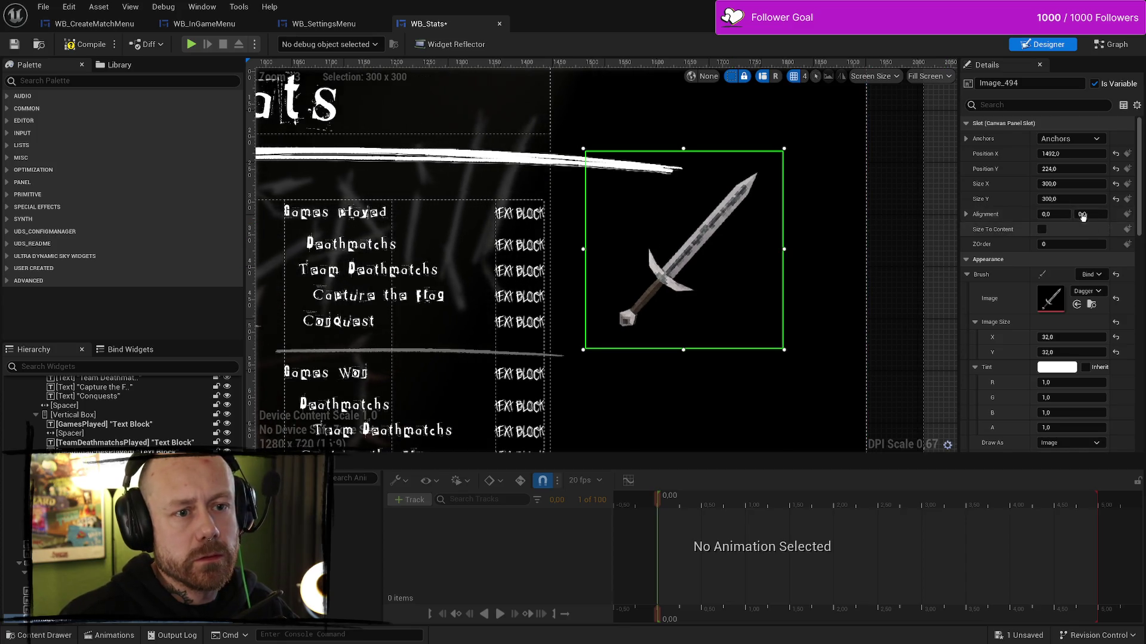
click(966, 214)
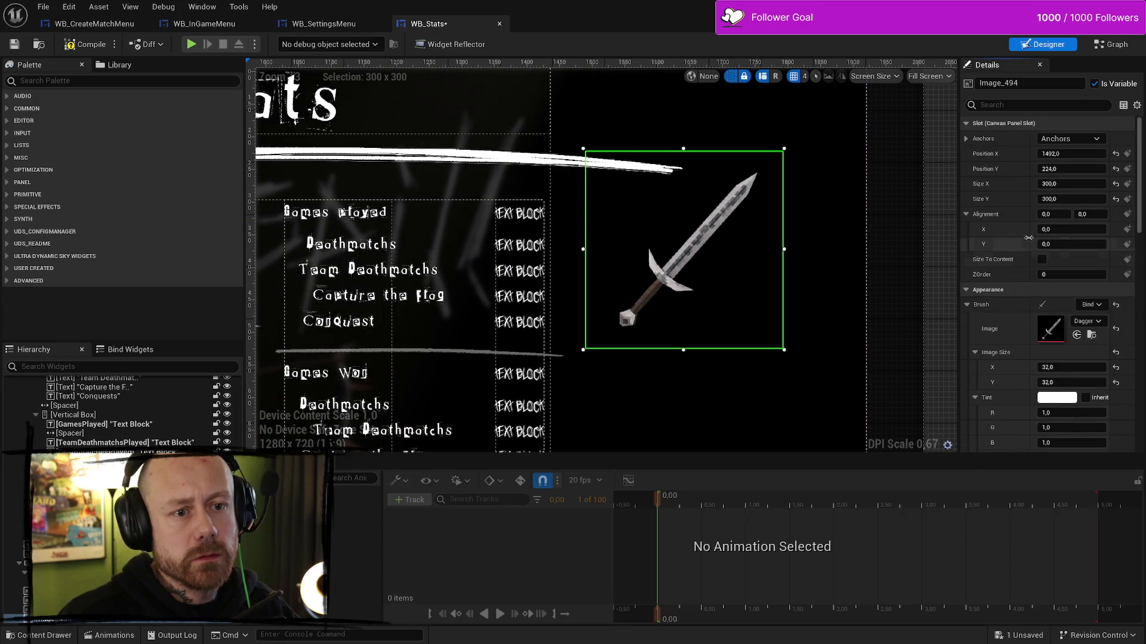
scroll(1036, 233, down, 2)
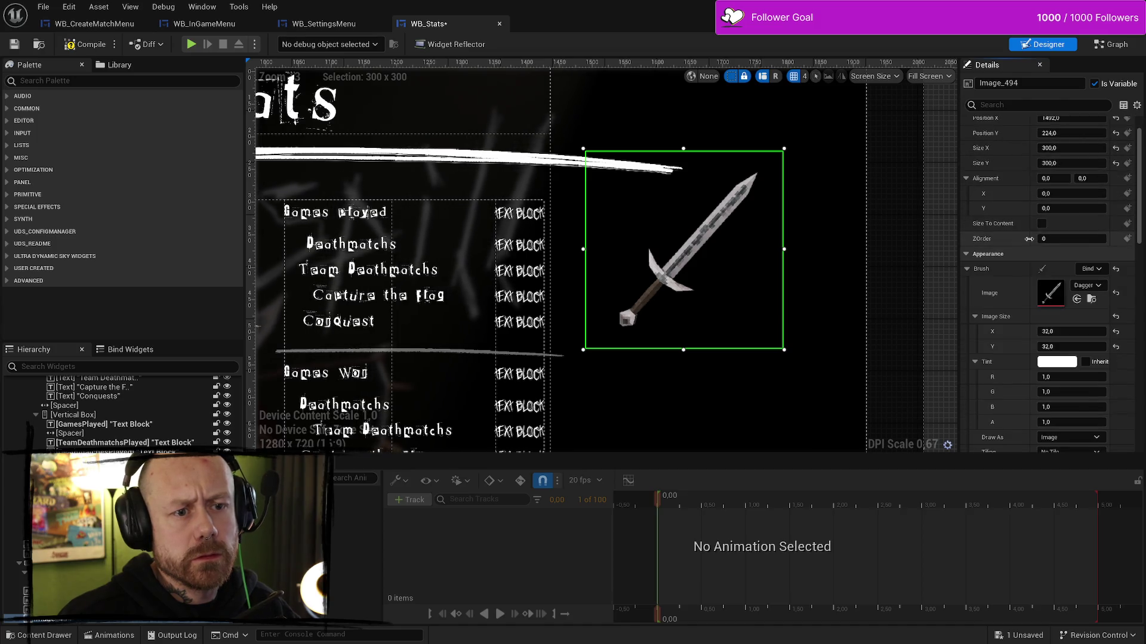
scroll(1037, 237, up, 2)
mouse_move(1054, 214)
mouse_down()
mouse_move(1068, 215)
mouse_move(1041, 216)
mouse_move(1098, 228)
mouse_up()
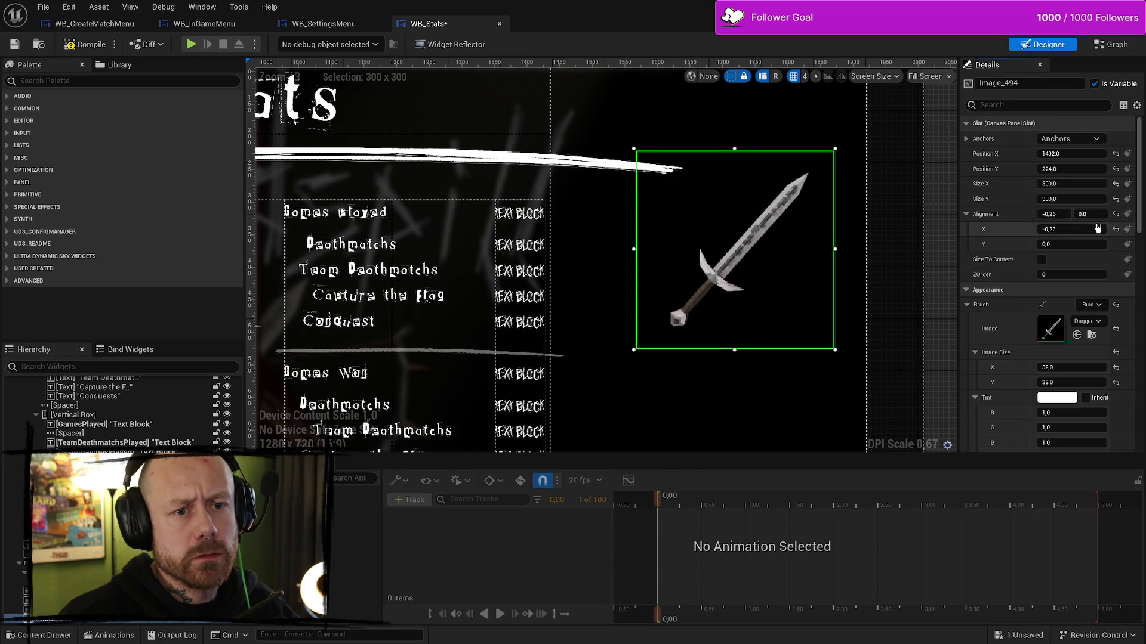
key(ctrl+z)
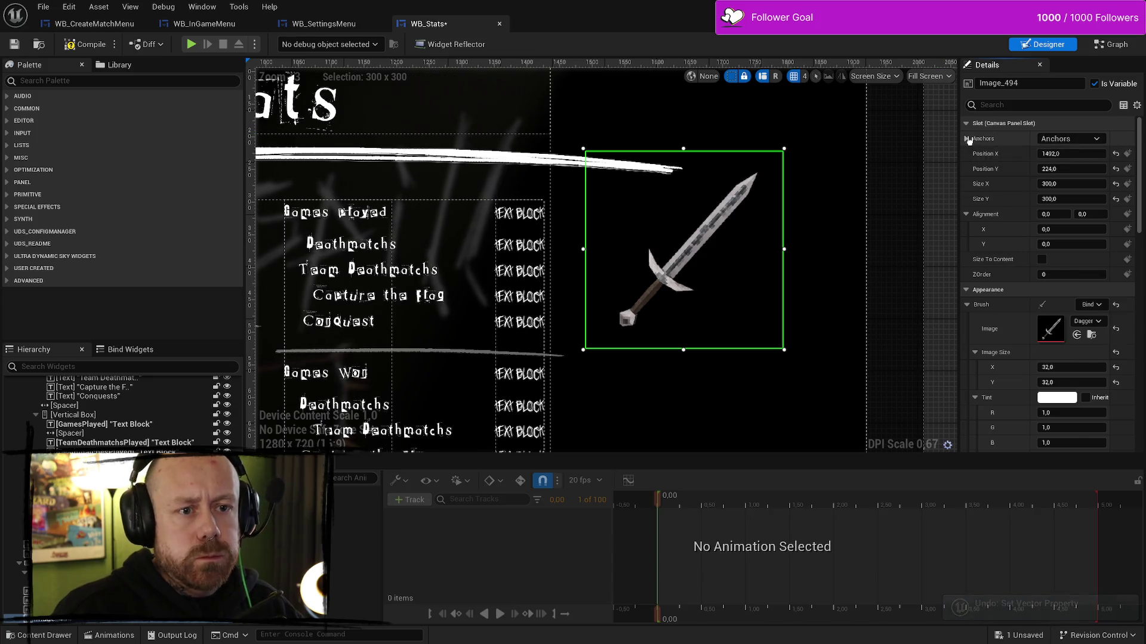
scroll(1008, 289, down, 3)
scroll(1007, 289, down, 8)
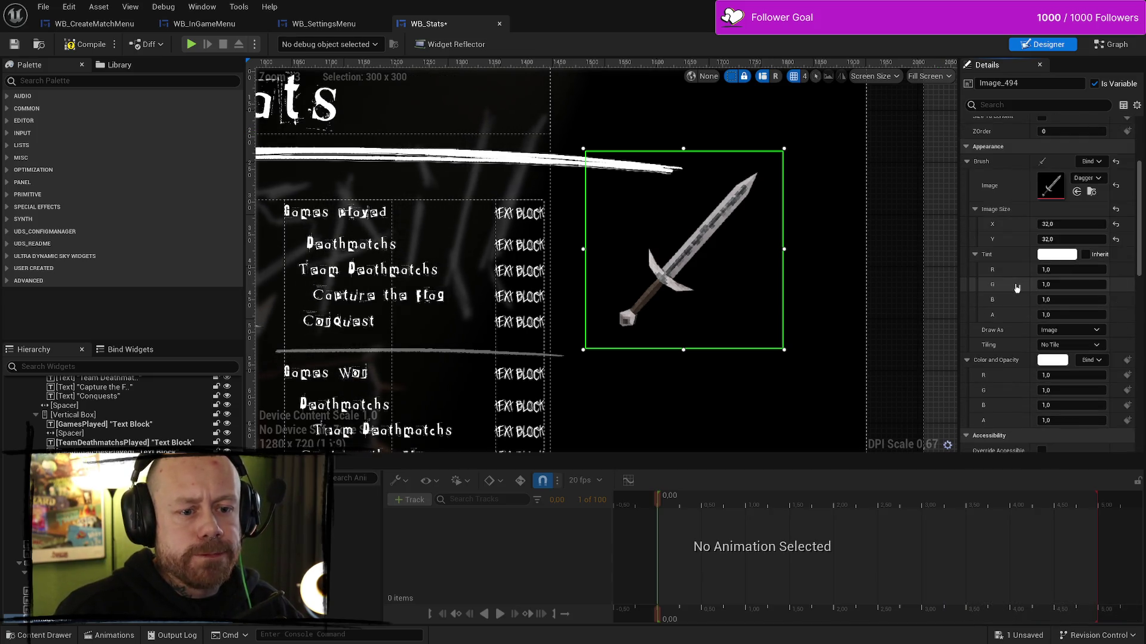
scroll(1018, 298, down, 3)
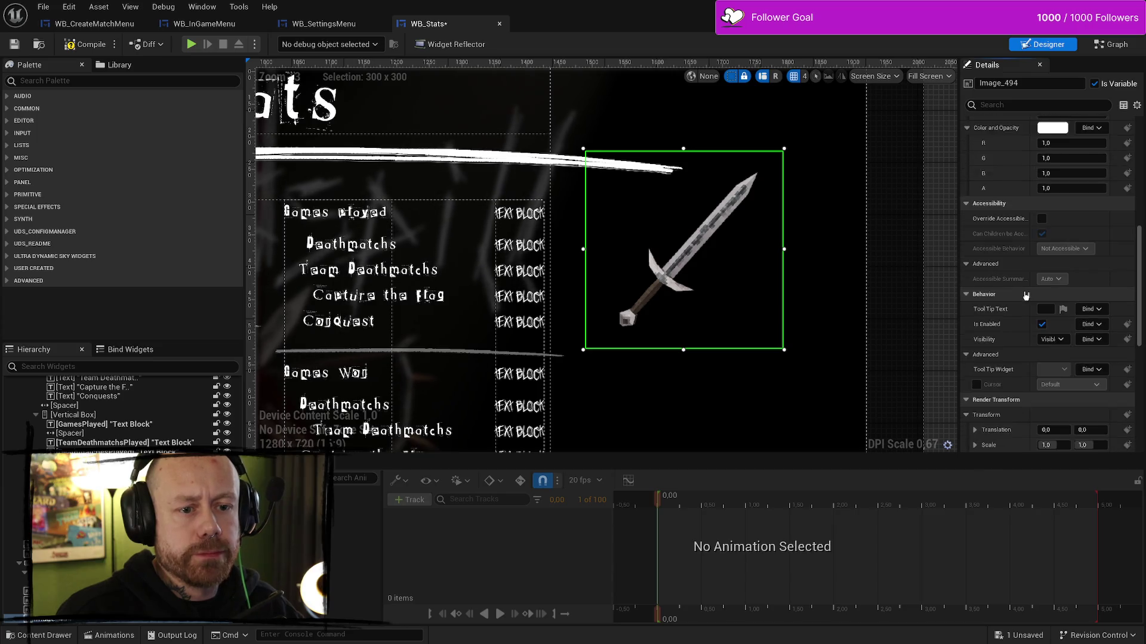
scroll(1017, 280, down, 7)
scroll(1008, 280, down, 1)
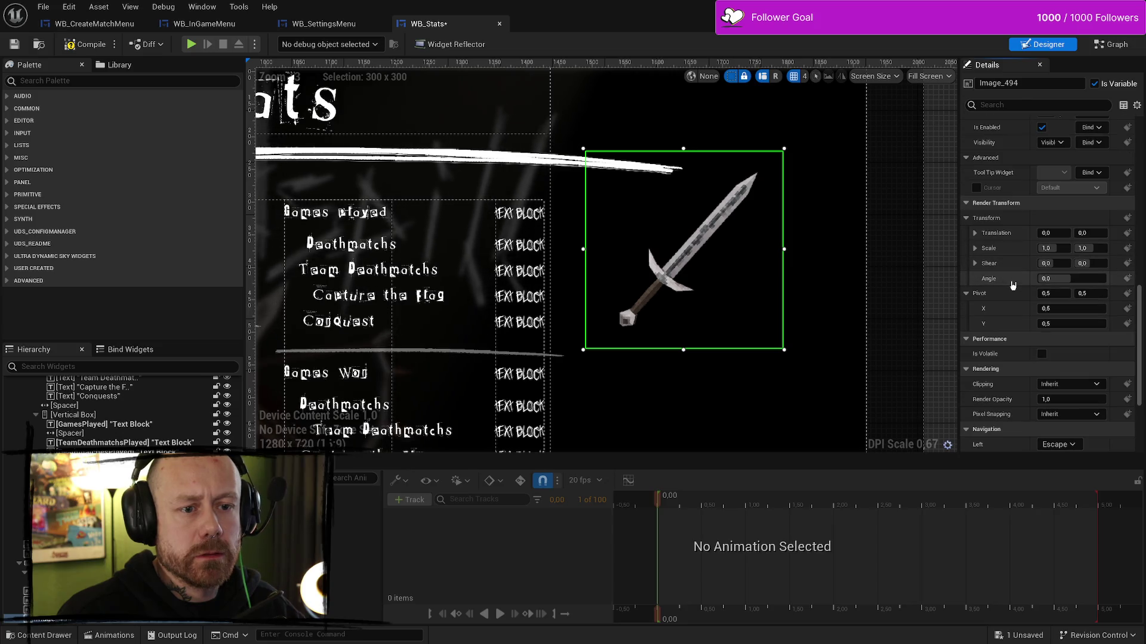
- Tilt the dagger image to a -25° render angle and nudge it beside the stats
mouse_move(1050, 278)
mouse_down()
mouse_move(1068, 278)
mouse_move(1045, 278)
mouse_up()
scroll(770, 305, down, 8)
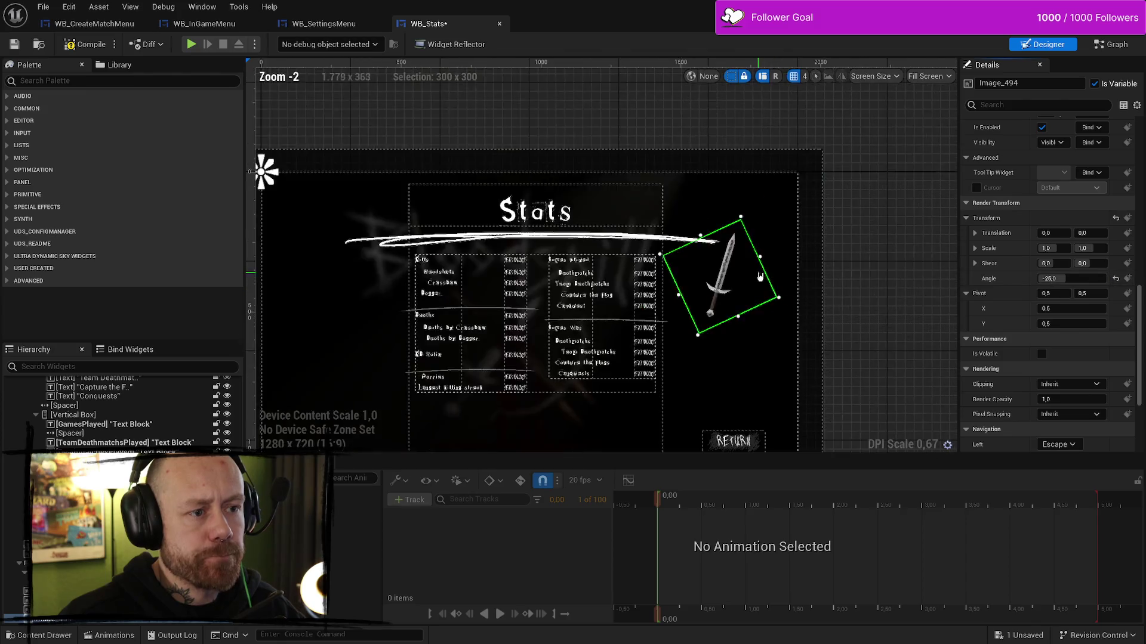
scroll(691, 205, up, 9)
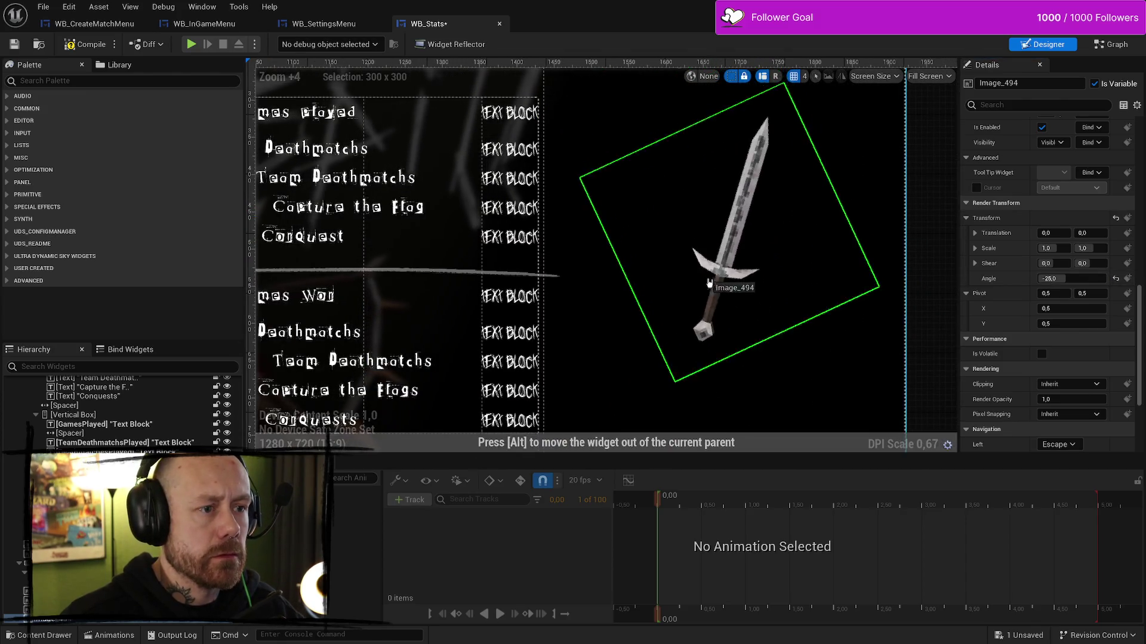
scroll(690, 205, down, 4)
drag(763, 273, 756, 255)
click(923, 325)
scroll(865, 384, down, 5)
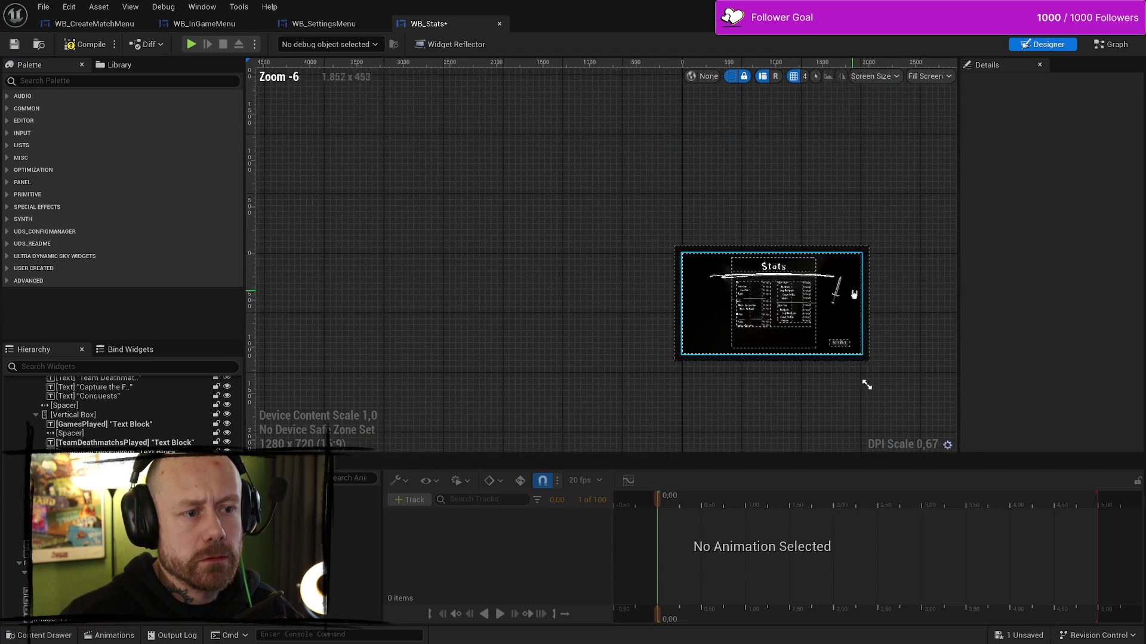
scroll(877, 324, up, 2)
scroll(767, 260, up, 2)
click(767, 260)
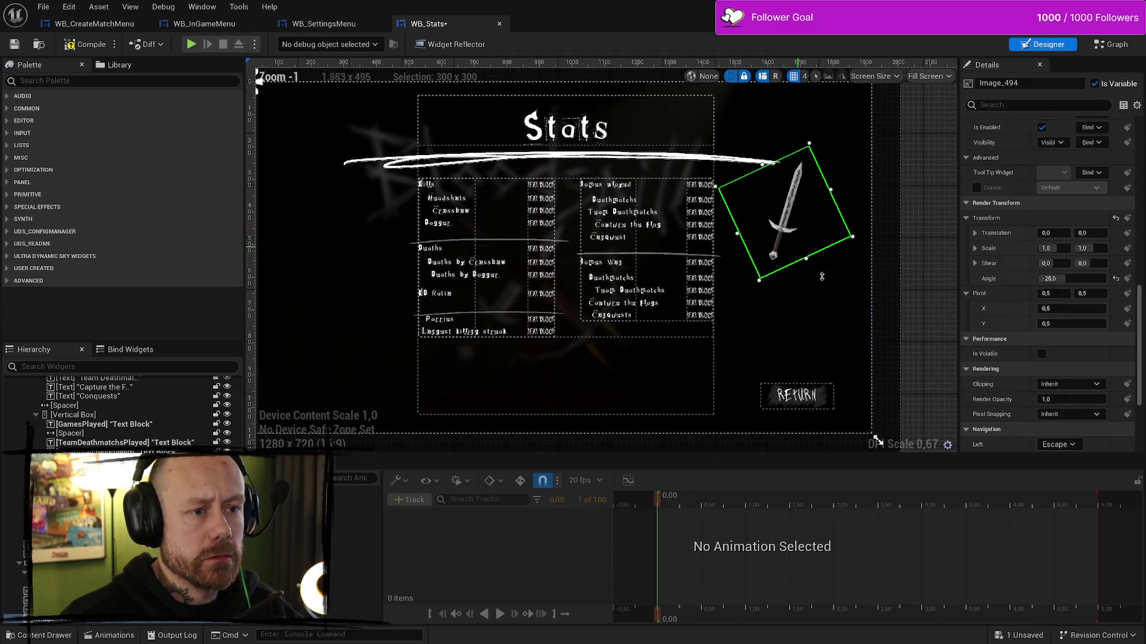
scroll(1055, 246, down, 3)
scroll(1055, 246, up, 1)
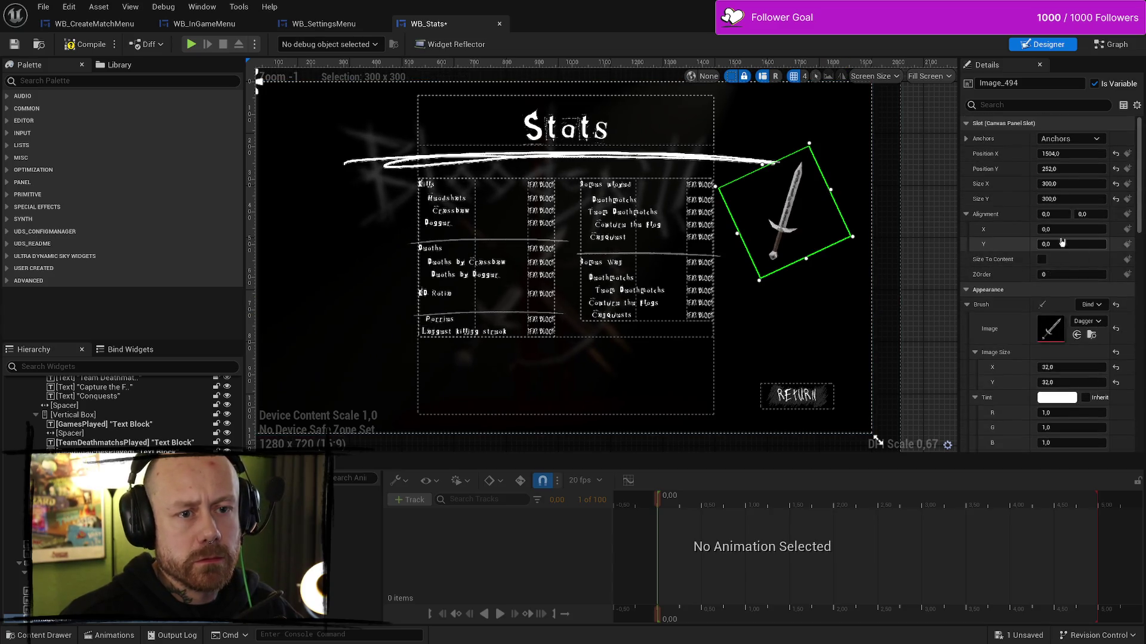
- Enlarge the dagger to 350 x 350 at 1472, 284 and begin renaming it Side Image
click(1084, 183)
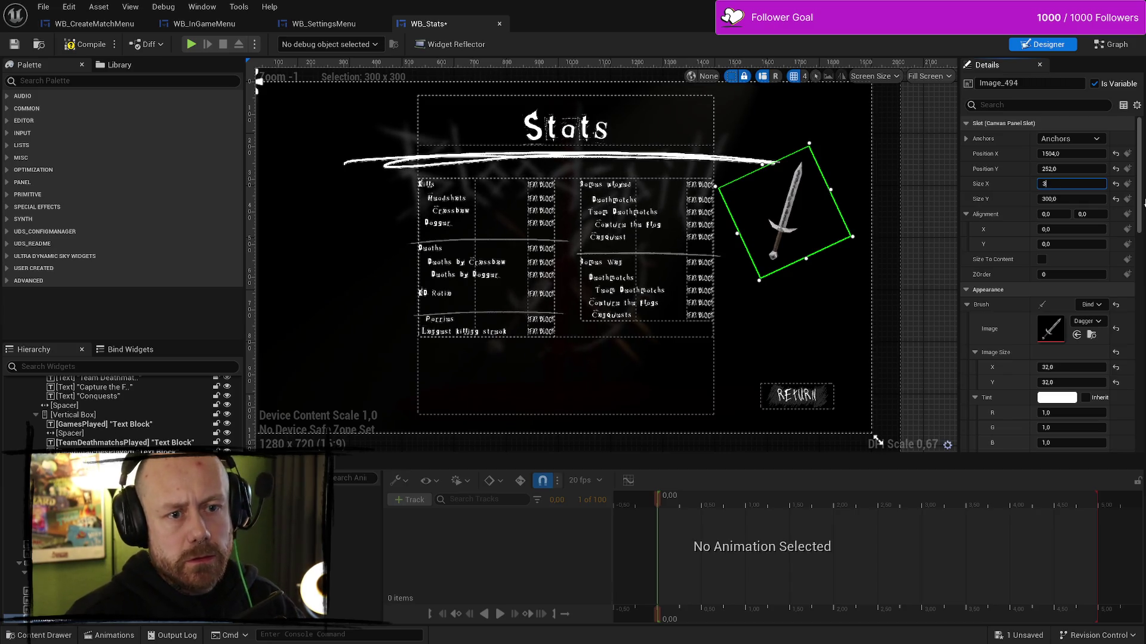
text(50,0)
key(Return)
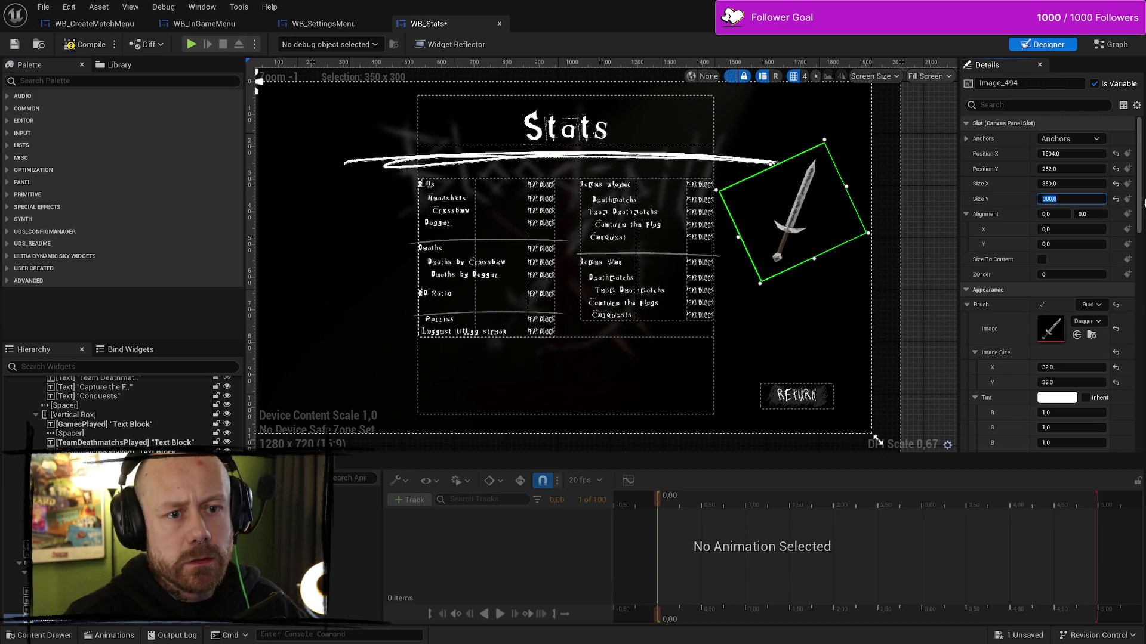
text(0)
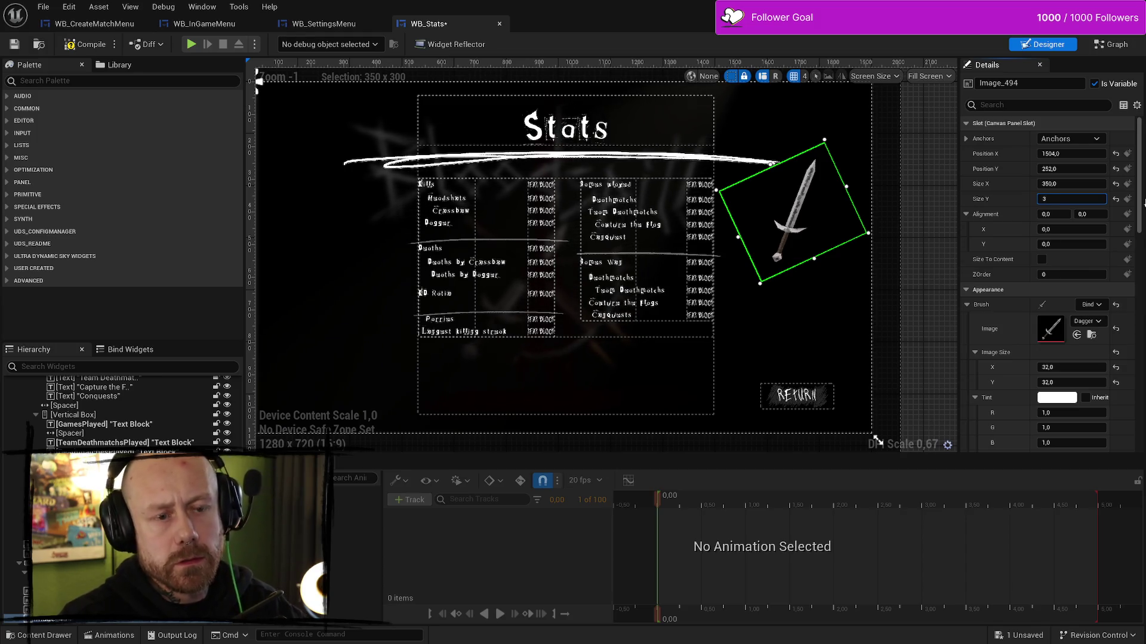
key(Return)
drag(791, 243, 781, 253)
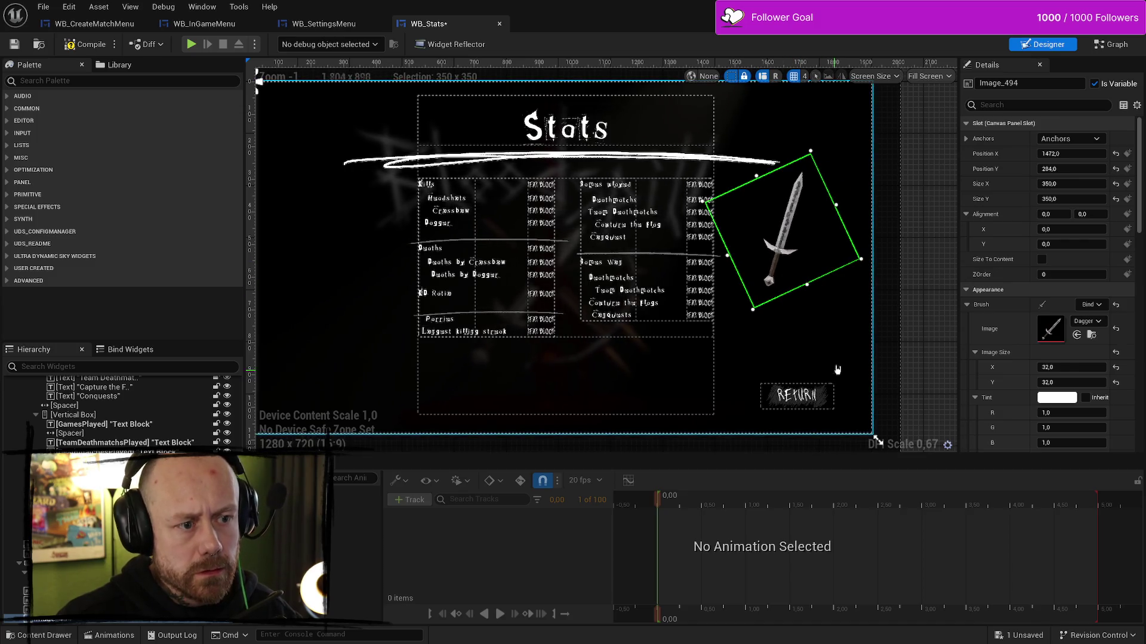
drag(837, 370, 848, 267)
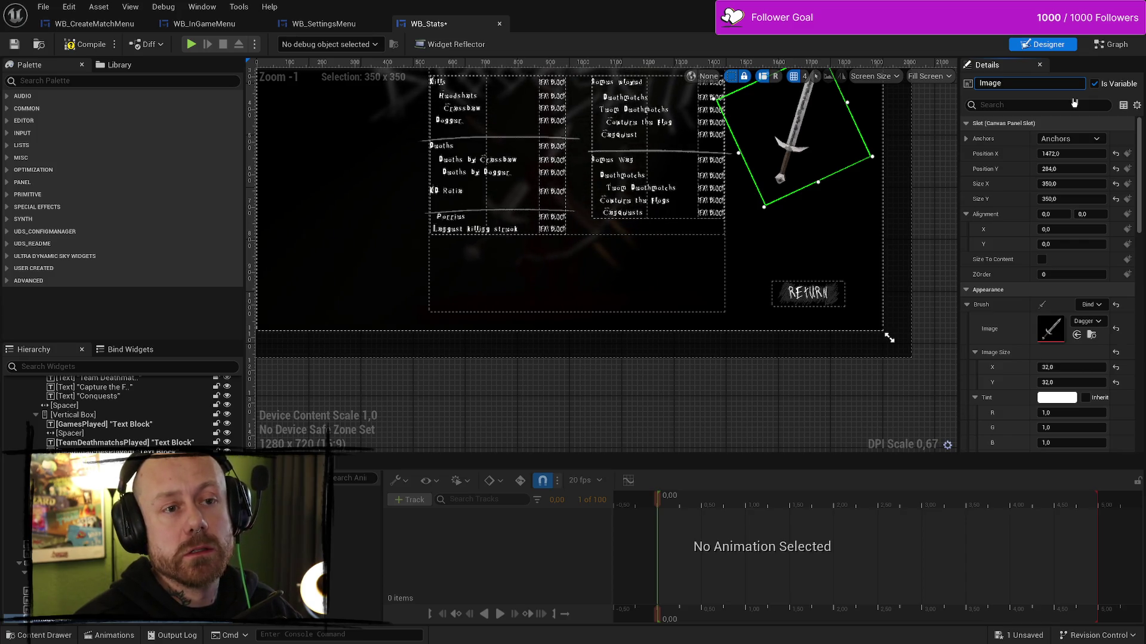
text(S)
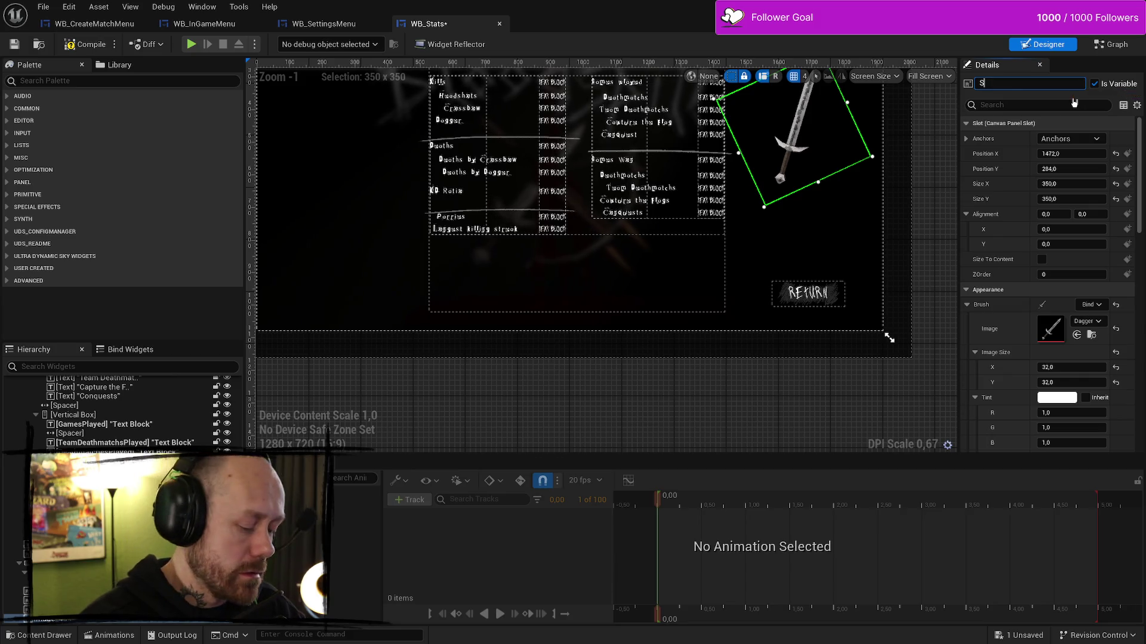